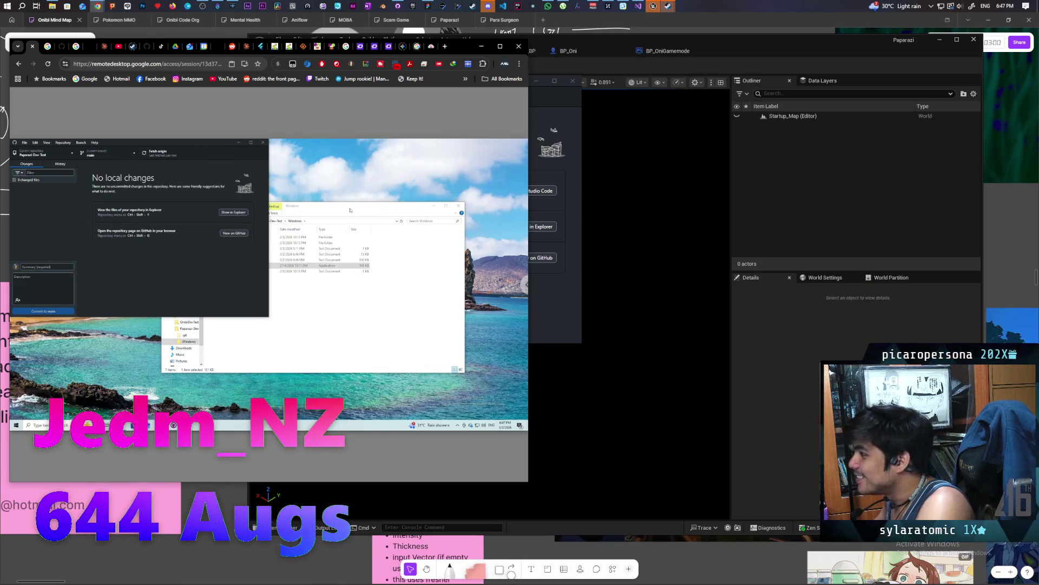
Bring the remote file browser and Unreal Editor windows forward so the game's start menu shows
click(219, 268)
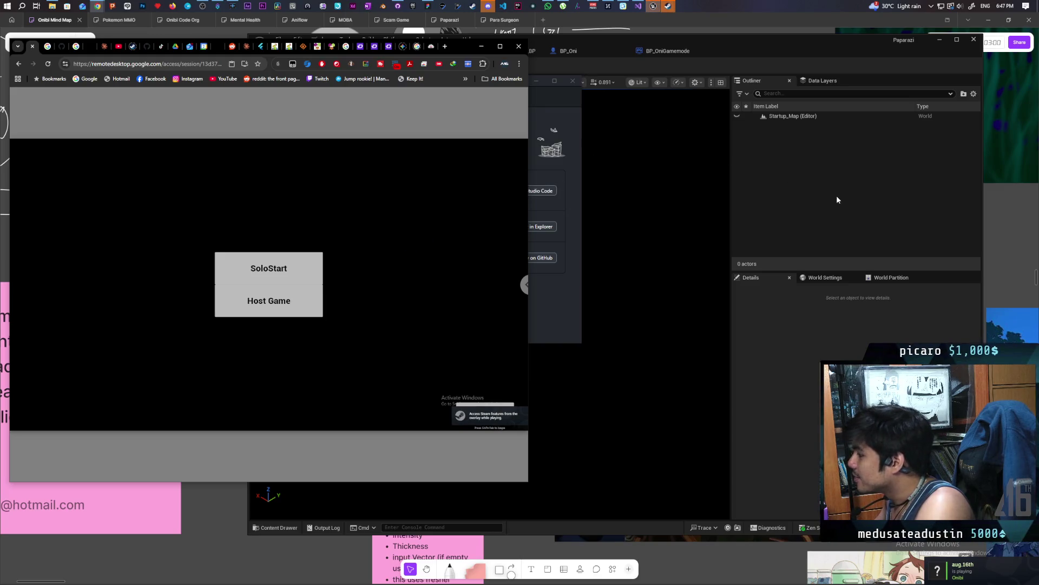
click(820, 178)
Launch Paparazi as a standalone game window, then return to the Chrome Remote Desktop session
click(450, 66)
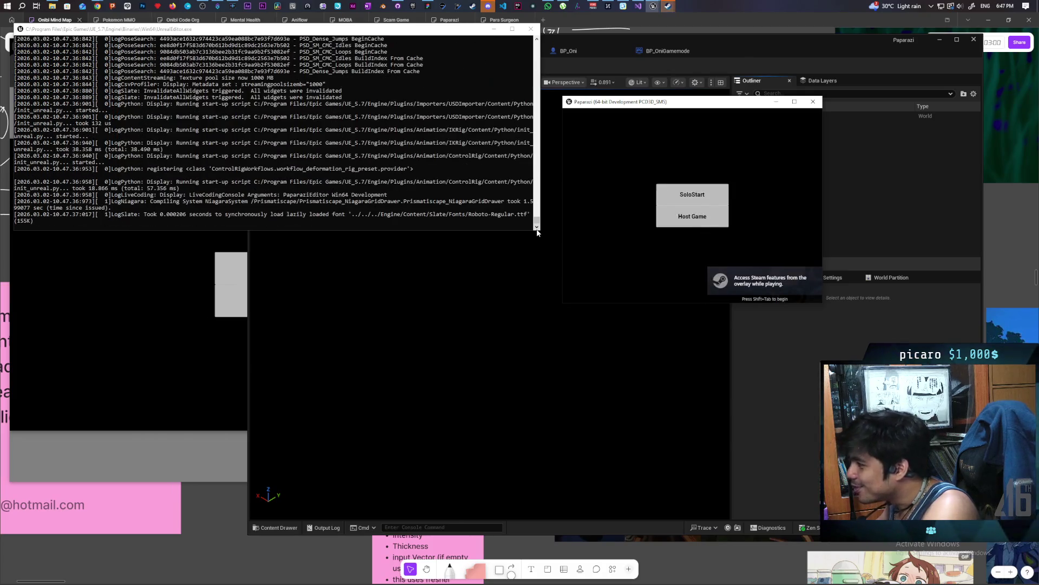
click(182, 355)
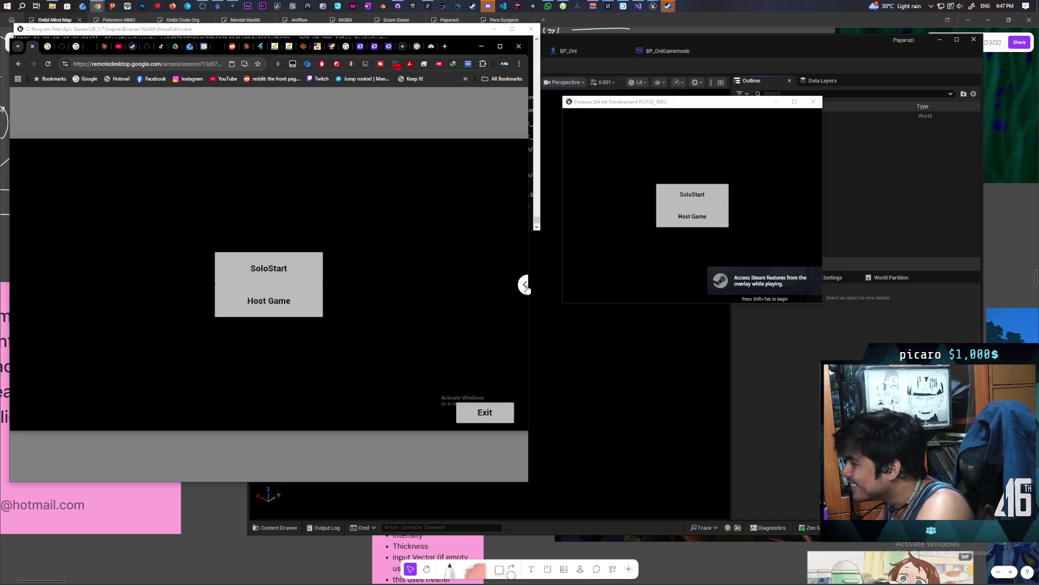
Host a session in the remote game, invite the other player and accept the invite
click(269, 307)
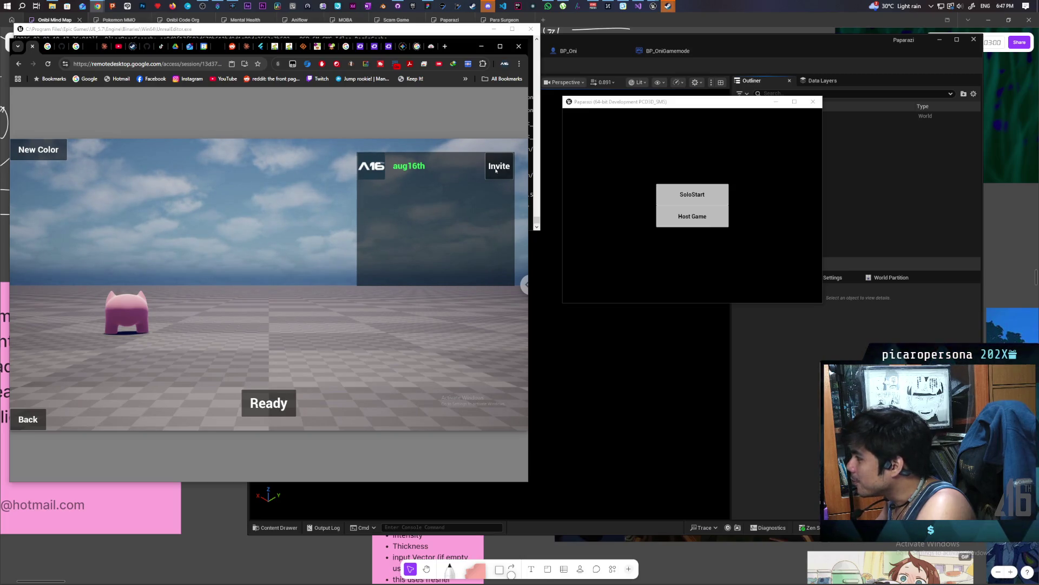
click(496, 171)
click(660, 218)
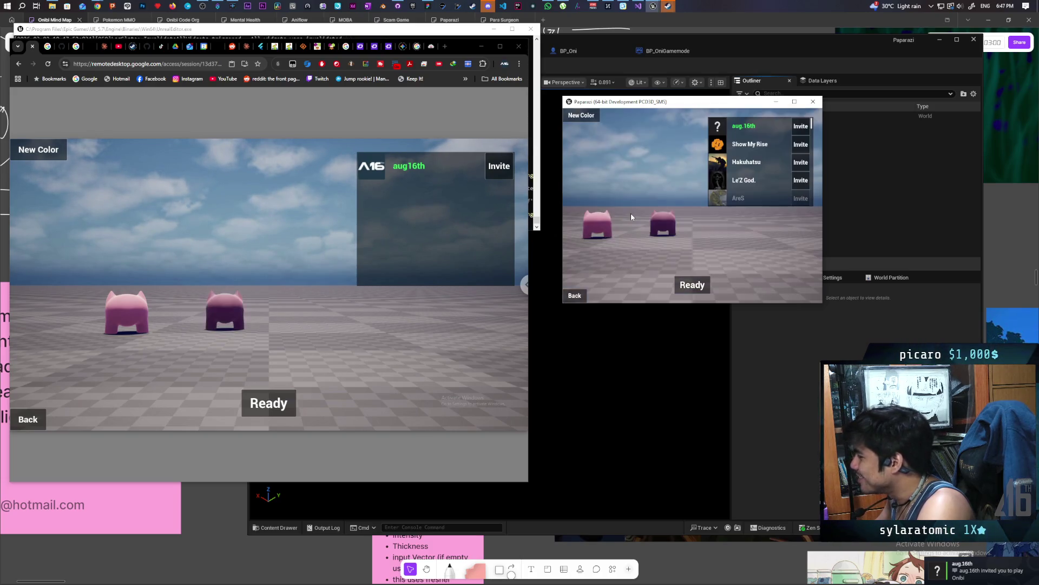
Recolour the second character light blue, ready both players and start the level
click(585, 119)
click(585, 119)
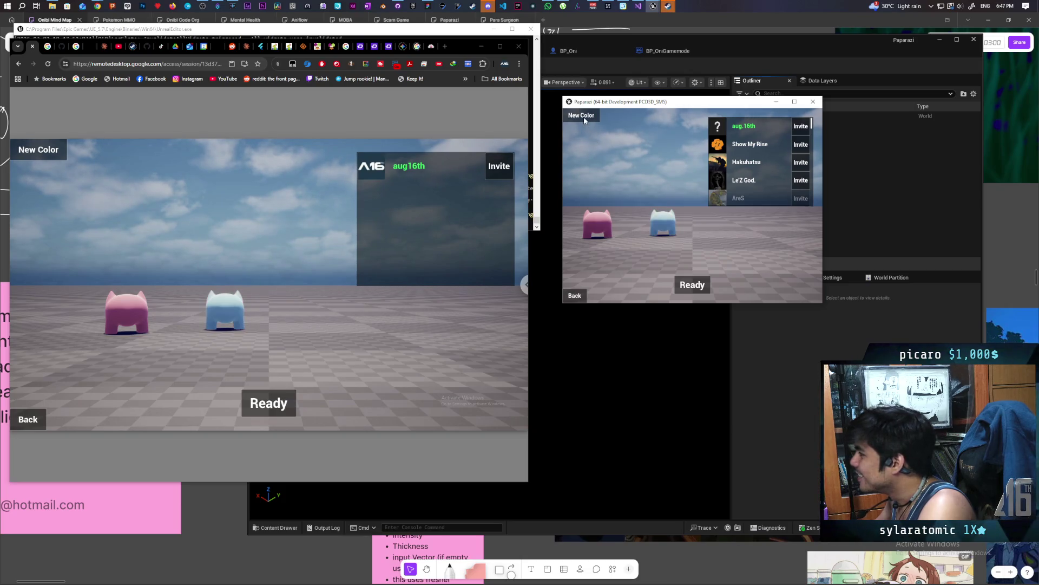
click(692, 287)
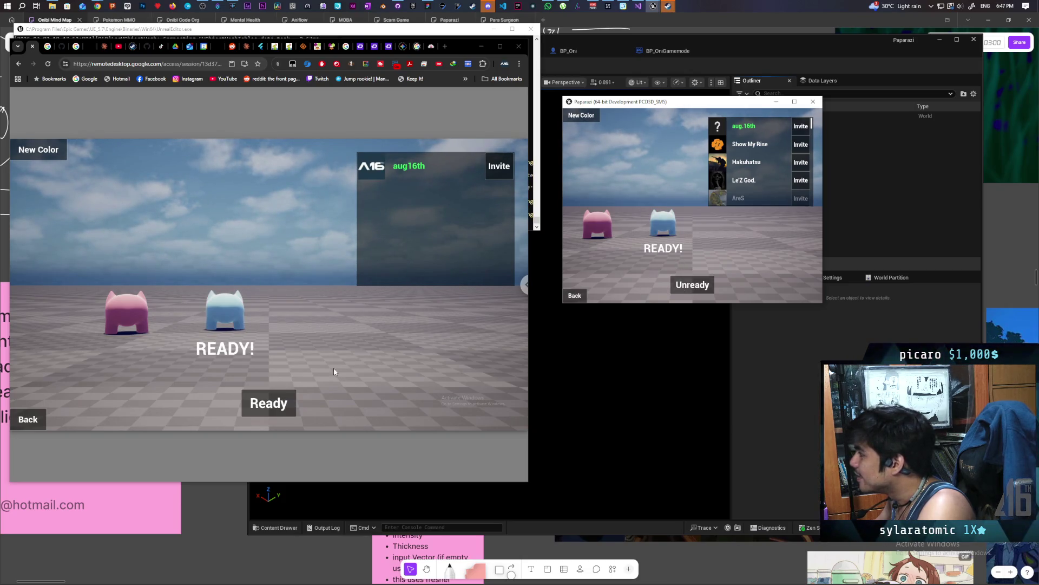
click(283, 403)
click(445, 362)
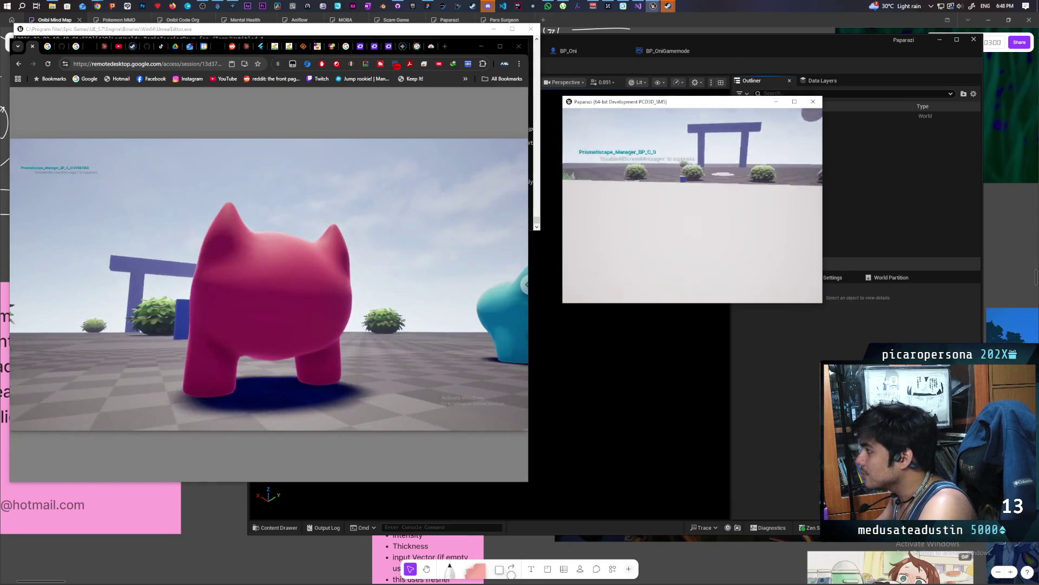
Walk the blue and pink characters into the grass, then open the local game's pause menu
key(w)
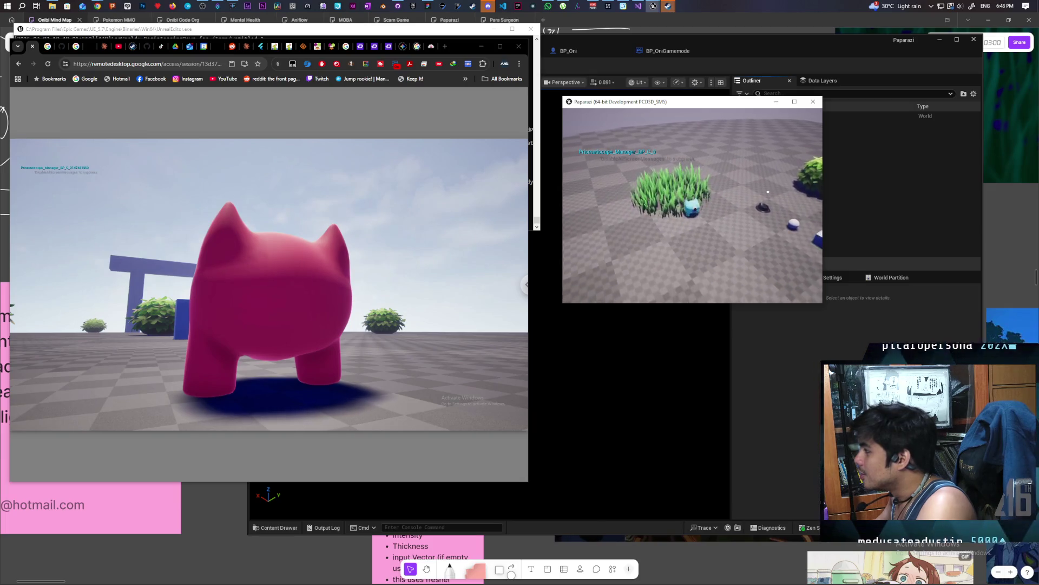
click(184, 406)
key(w)
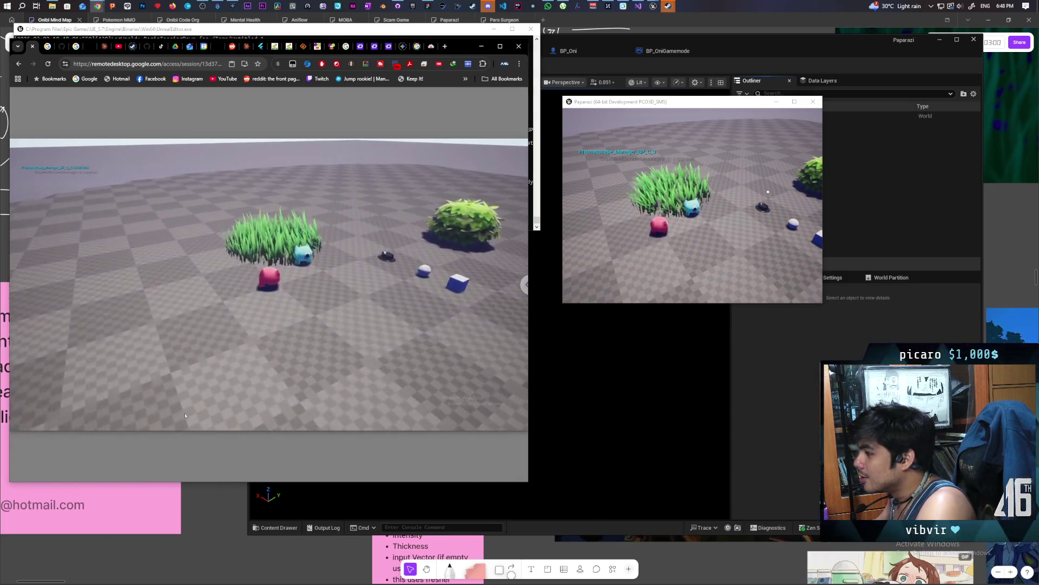
key(w)
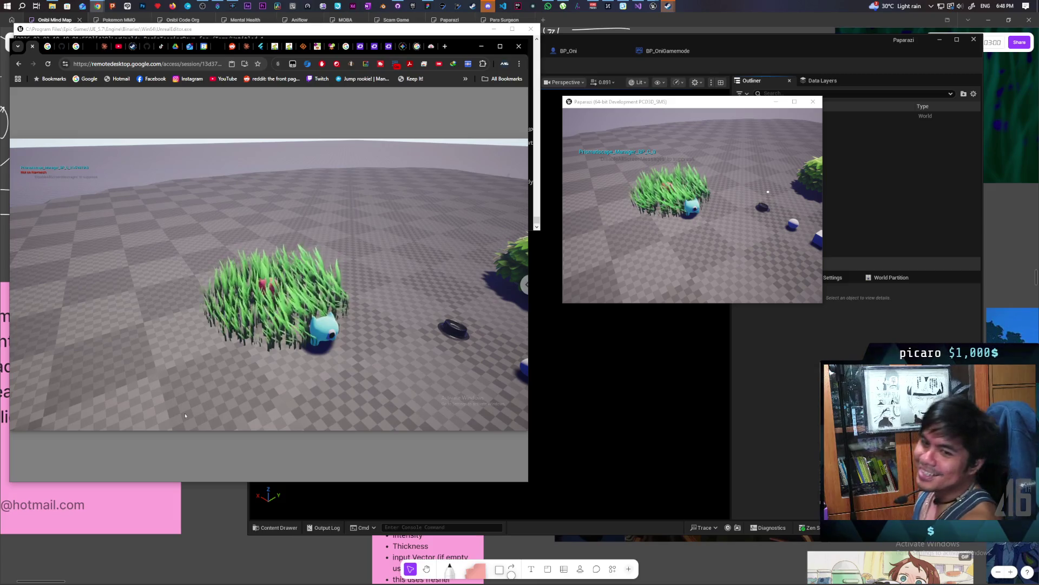
click(184, 415)
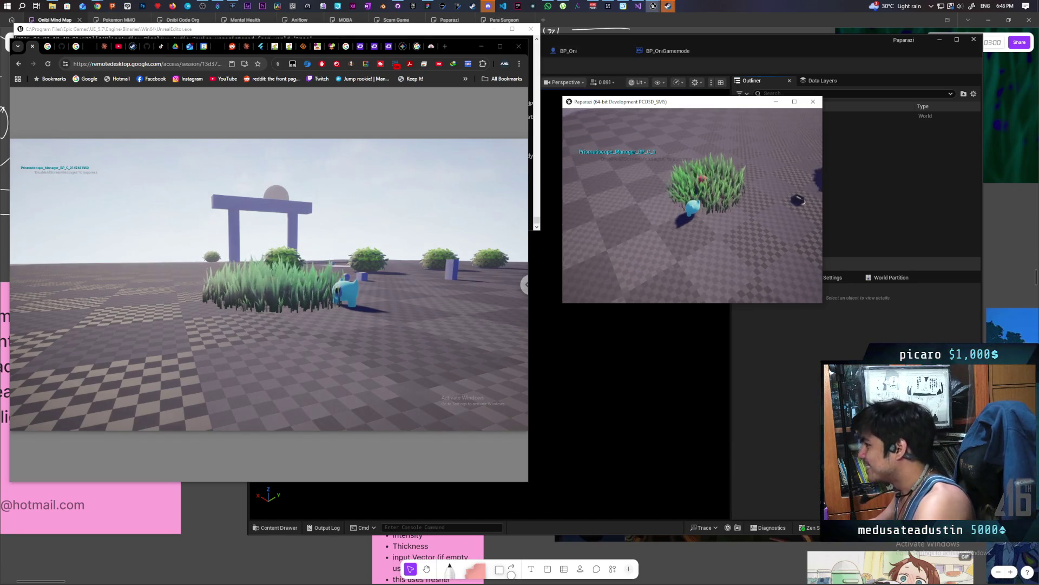
key(Escape)
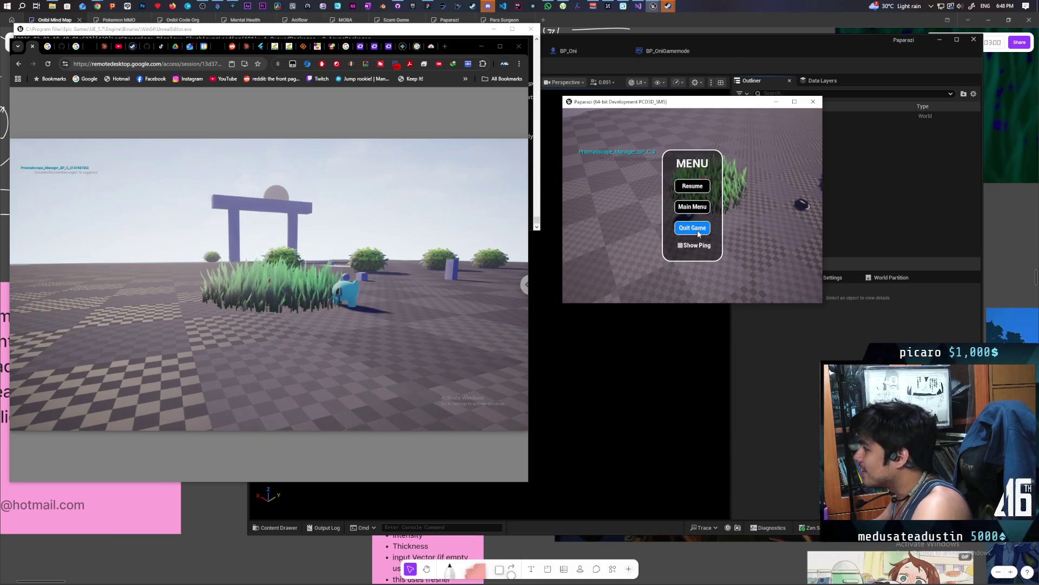
Quit the game and open the Paparazi repository's changes in GitHub Desktop
click(695, 227)
click(783, 54)
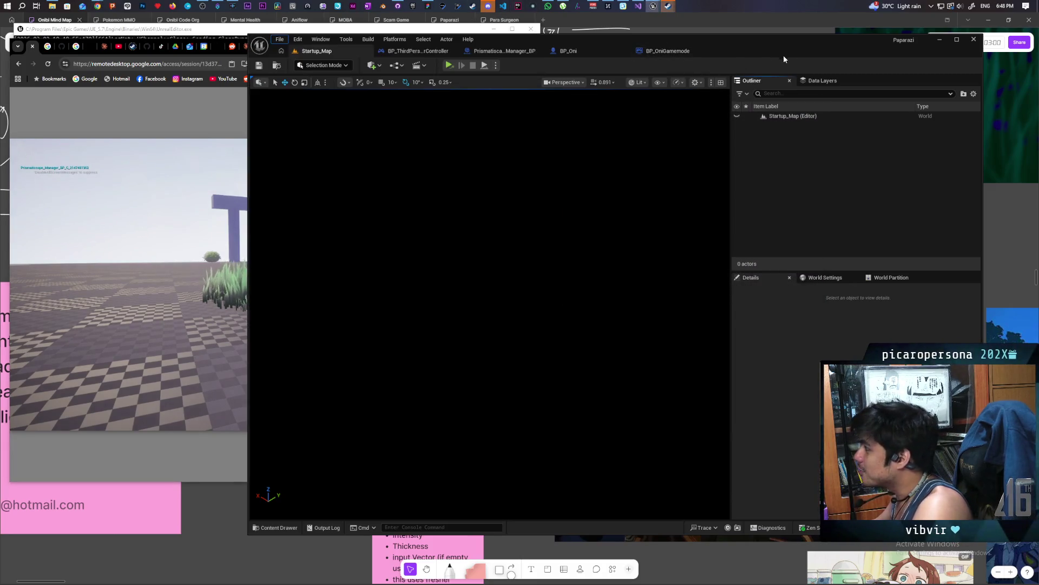
click(397, 6)
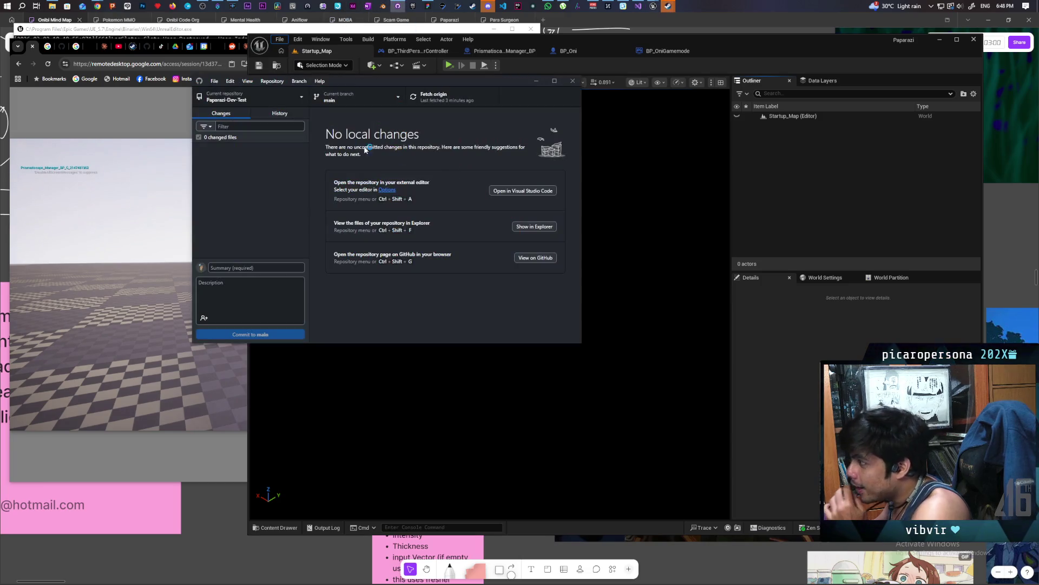
click(298, 154)
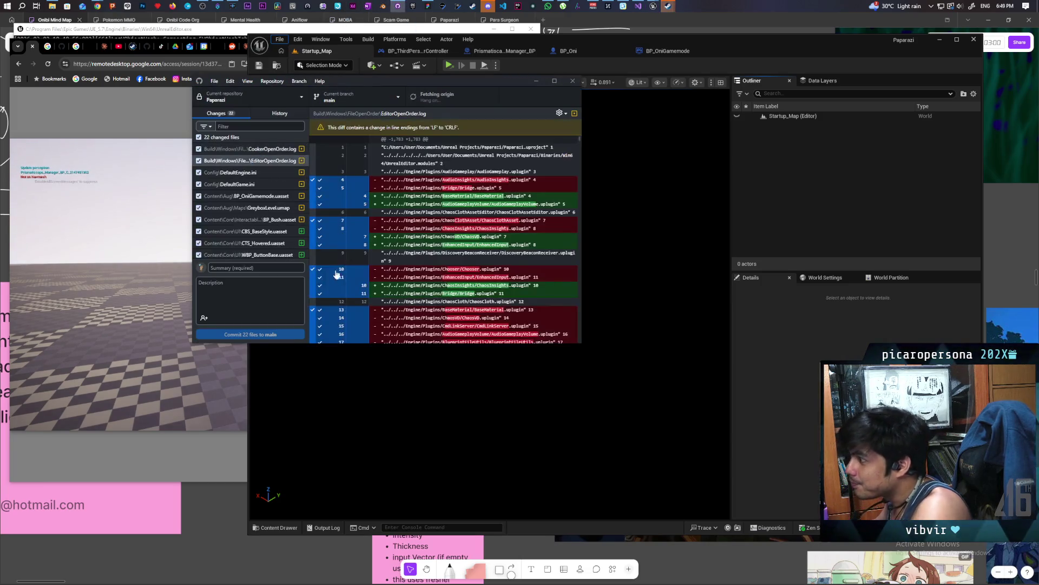
scroll(269, 254, down, 5)
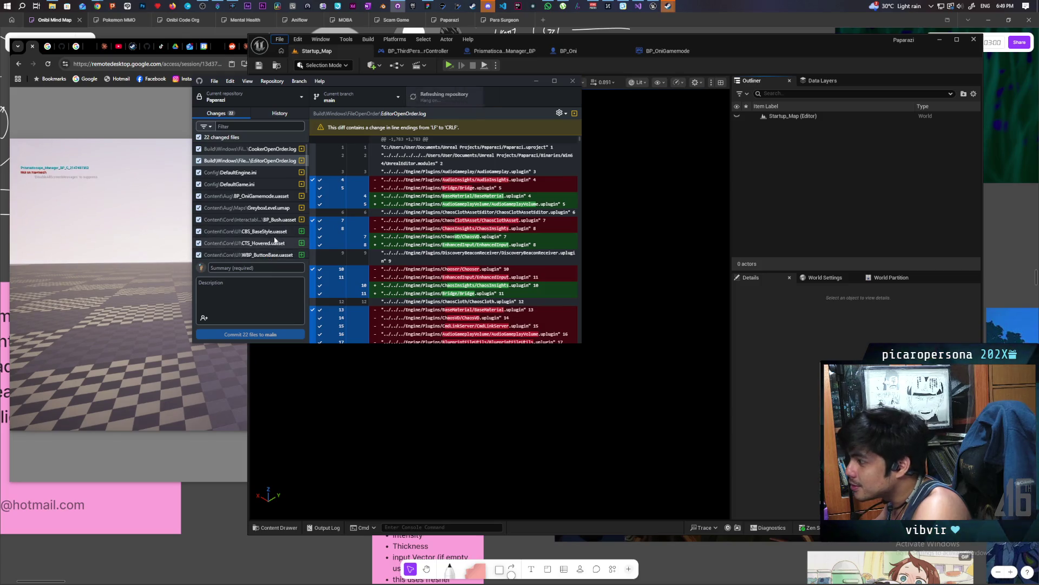
Commit the 22 files to main with summary 'added multiple things' and a short change description
click(265, 264)
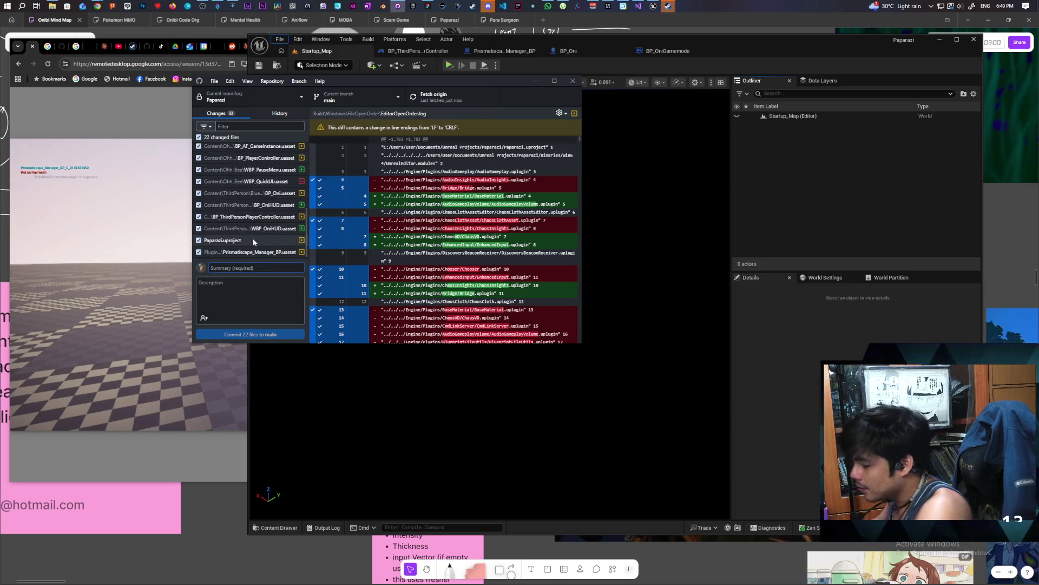
text(added)
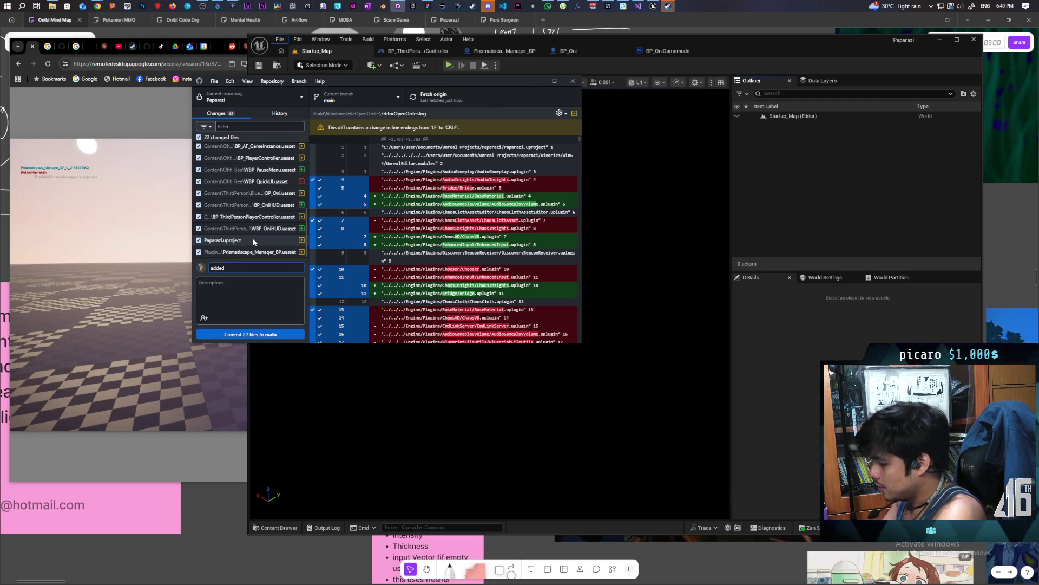
text( multiple)
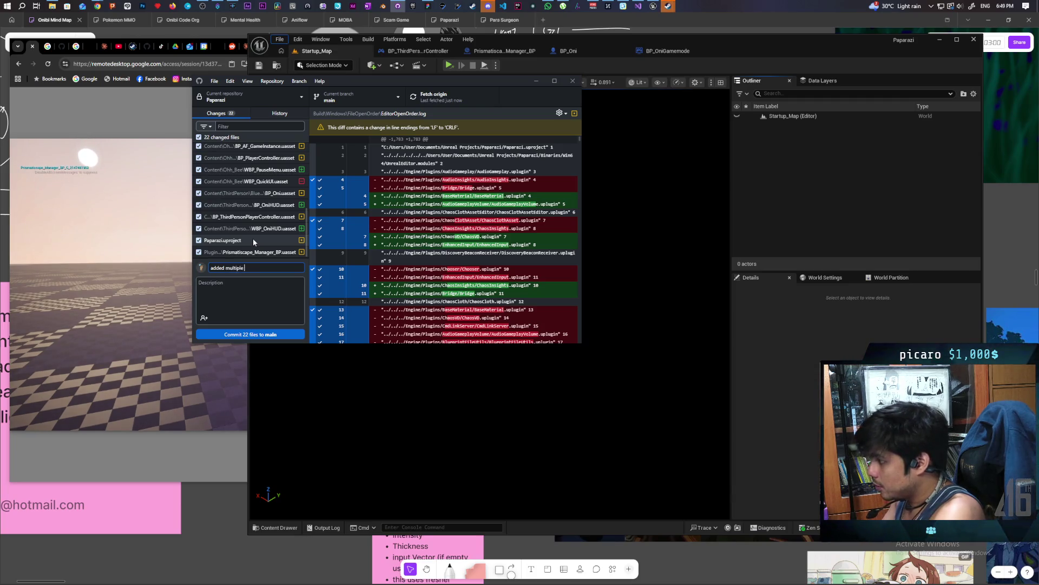
text( things)
click(242, 294)
text(-c)
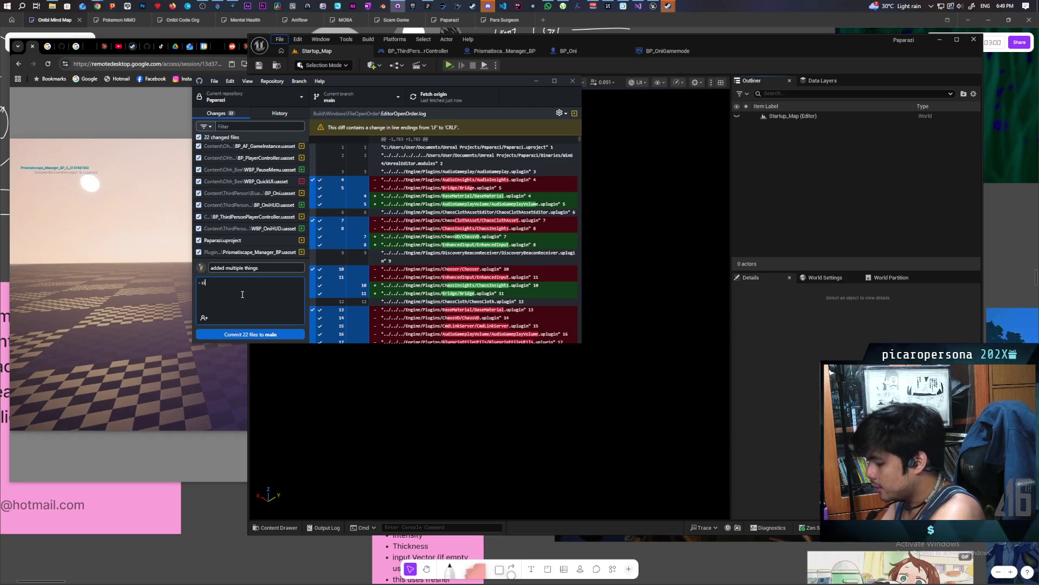
text(i)
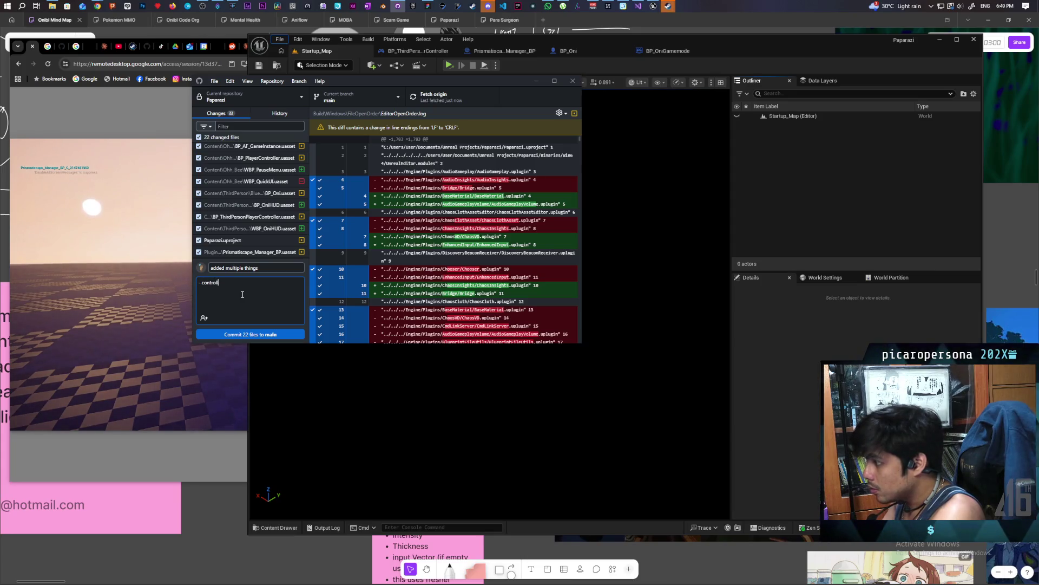
text( su)
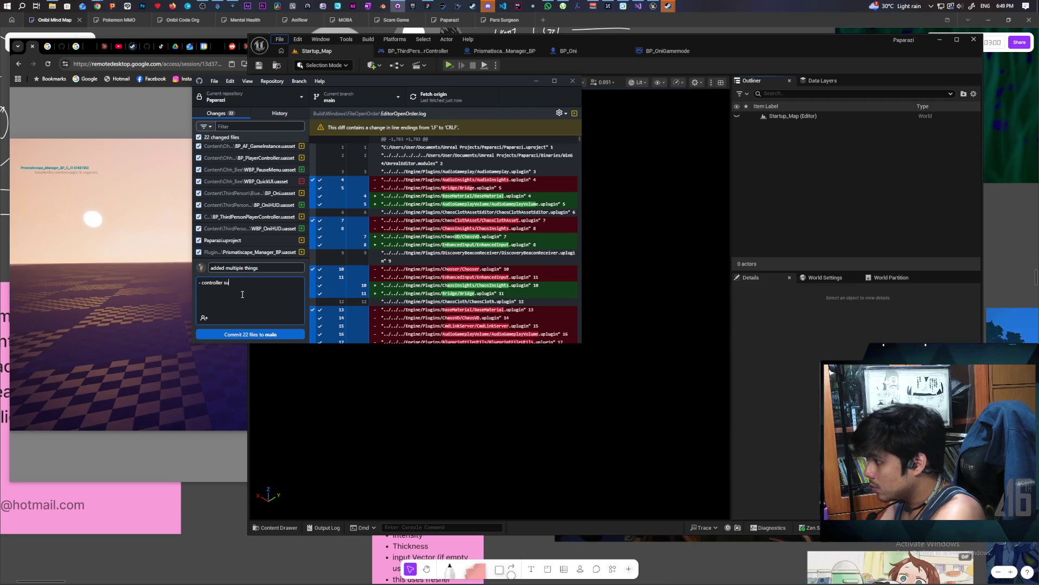
text(e)
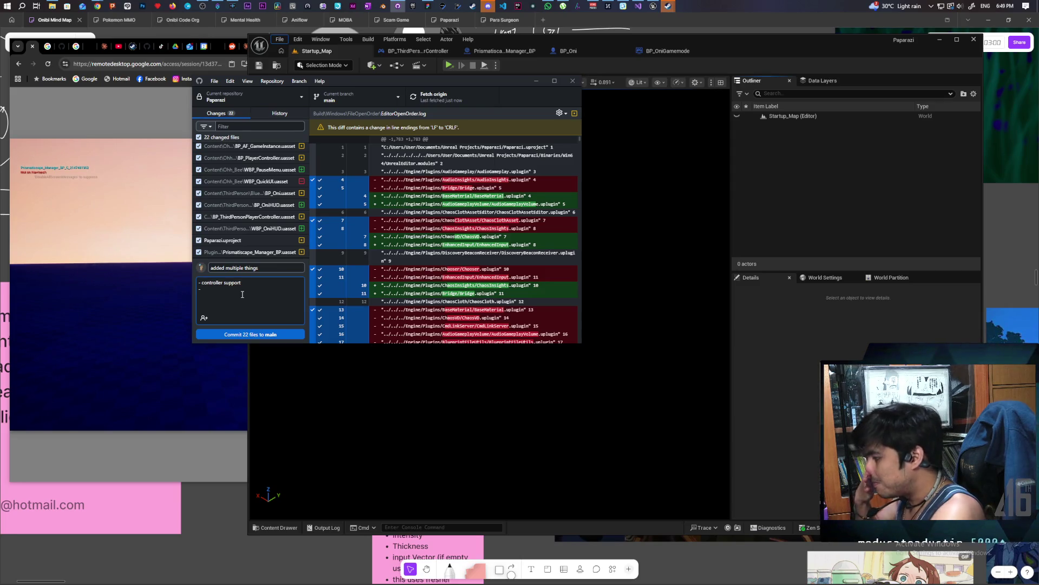
text(common U)
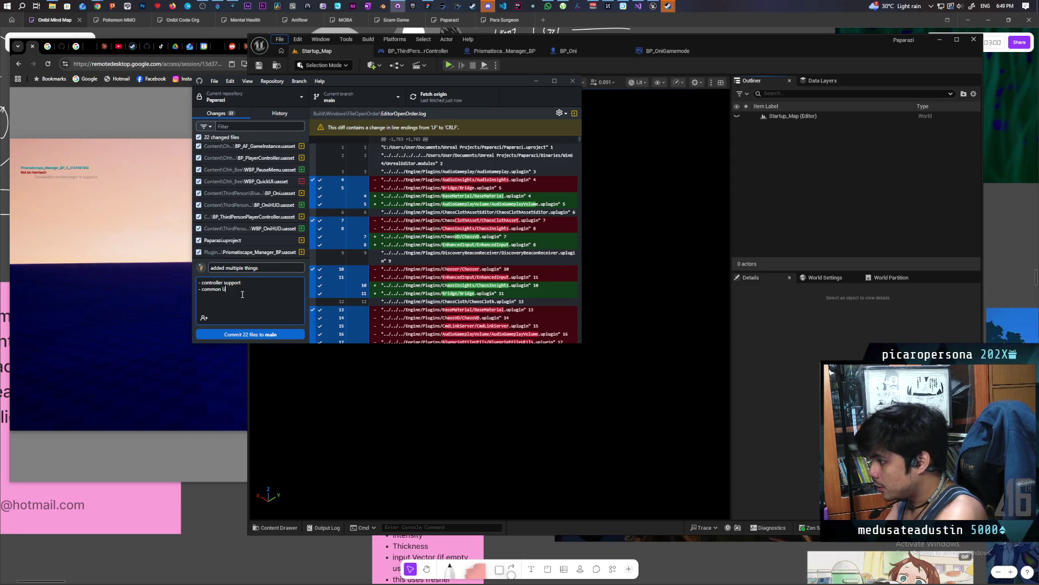
text(I button)
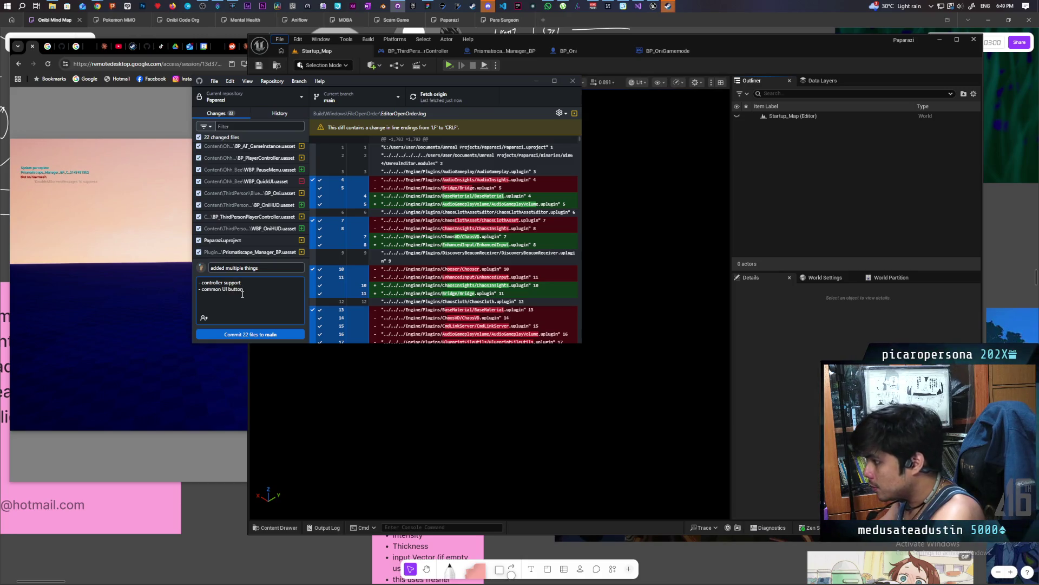
text( fixed)
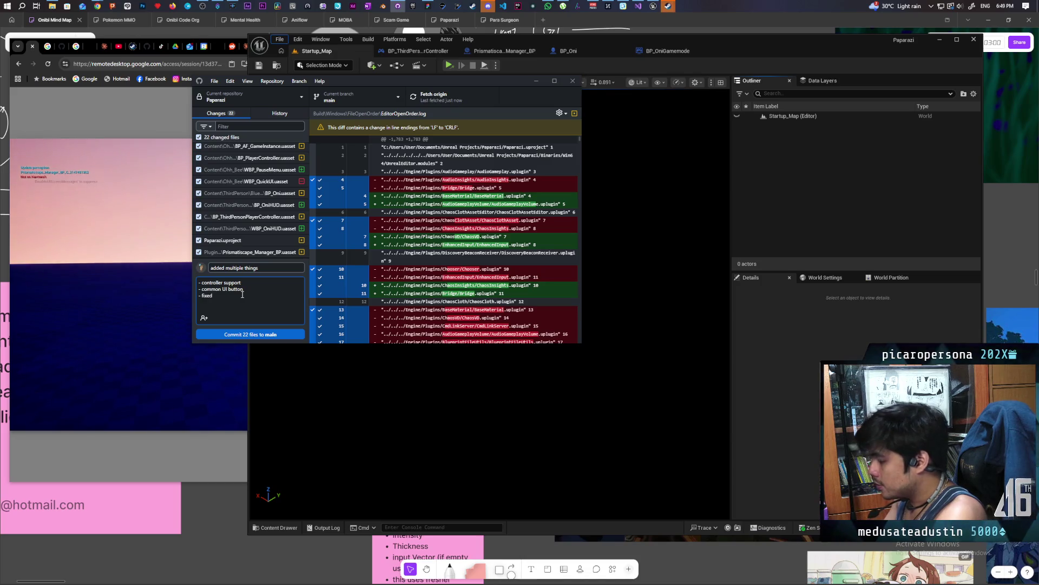
text( c)
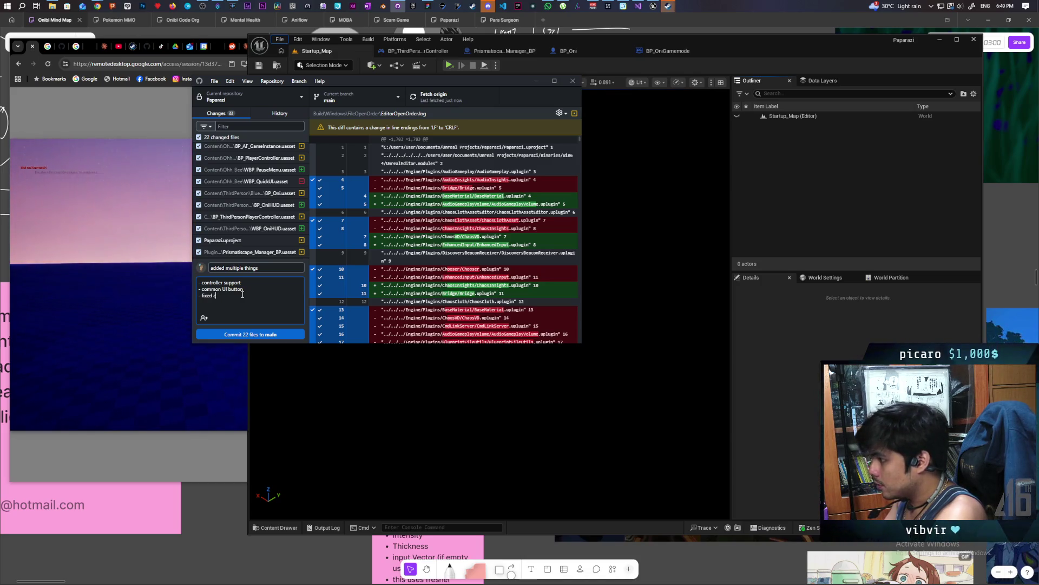
text(rismatic)
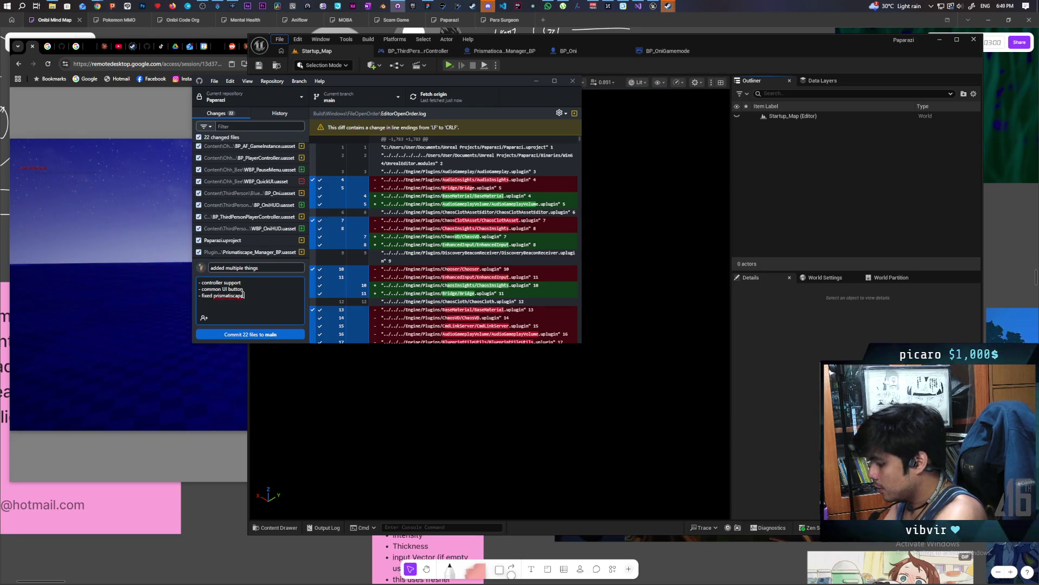
text( client side)
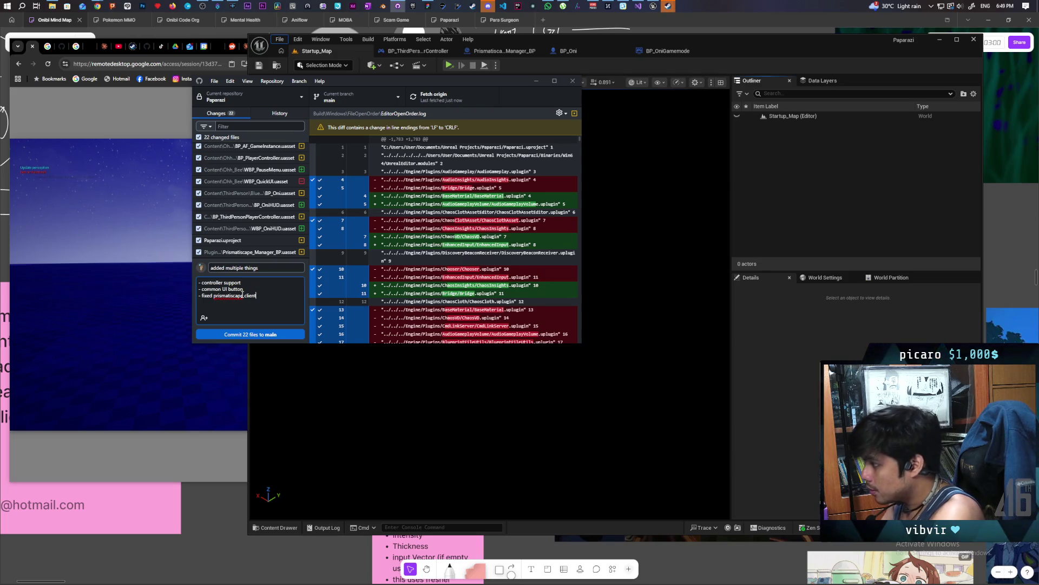
click(262, 334)
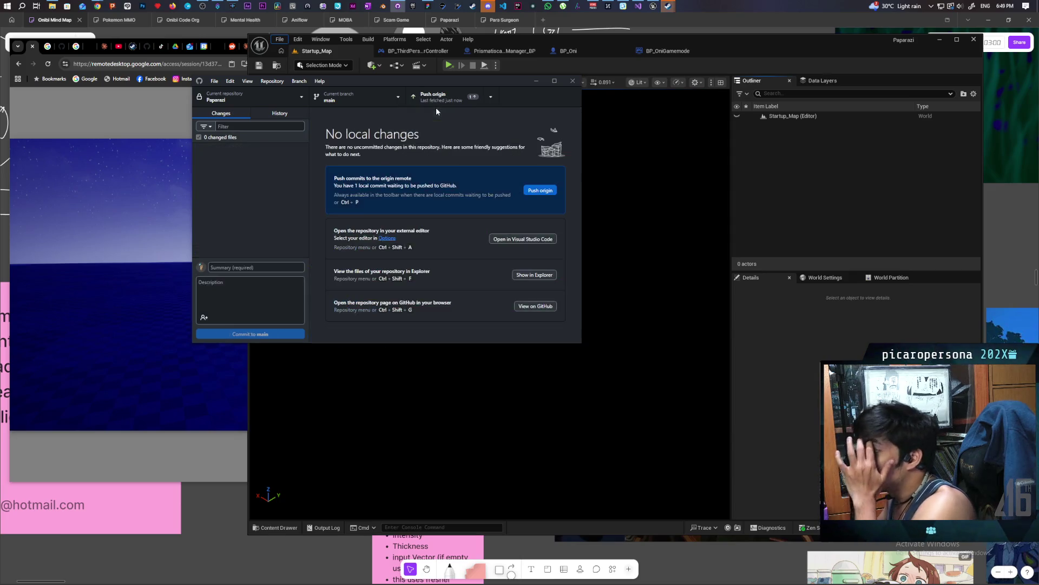
Push the commit to origin, then bring Unreal Editor back in front
click(434, 99)
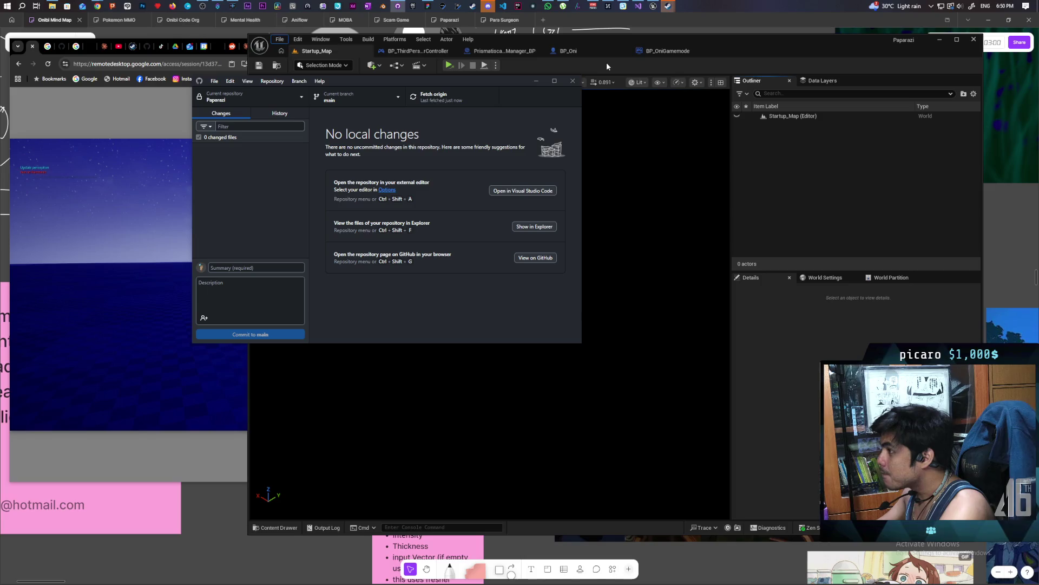
click(677, 54)
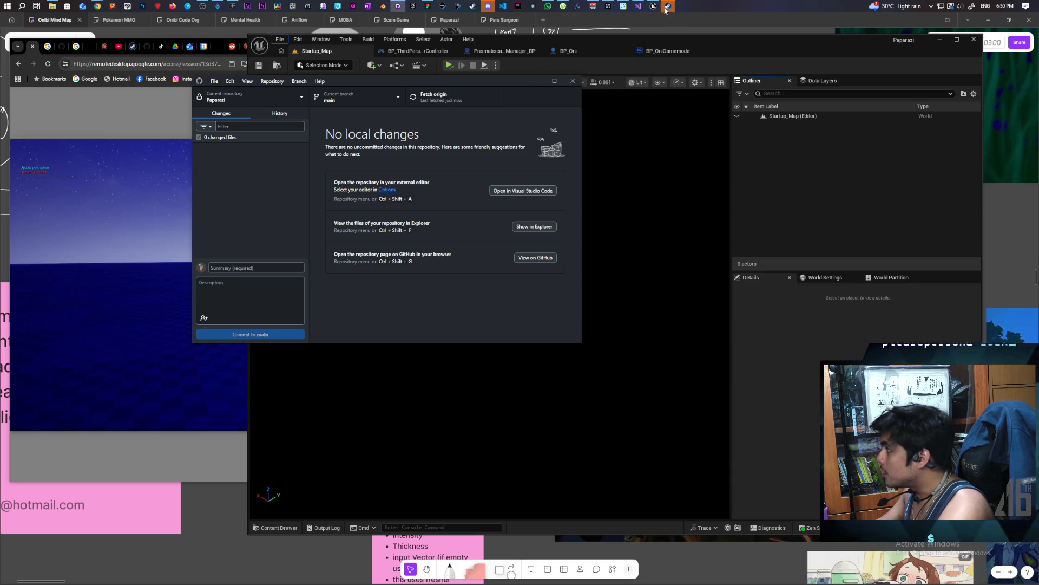
mouse_move(652, 9)
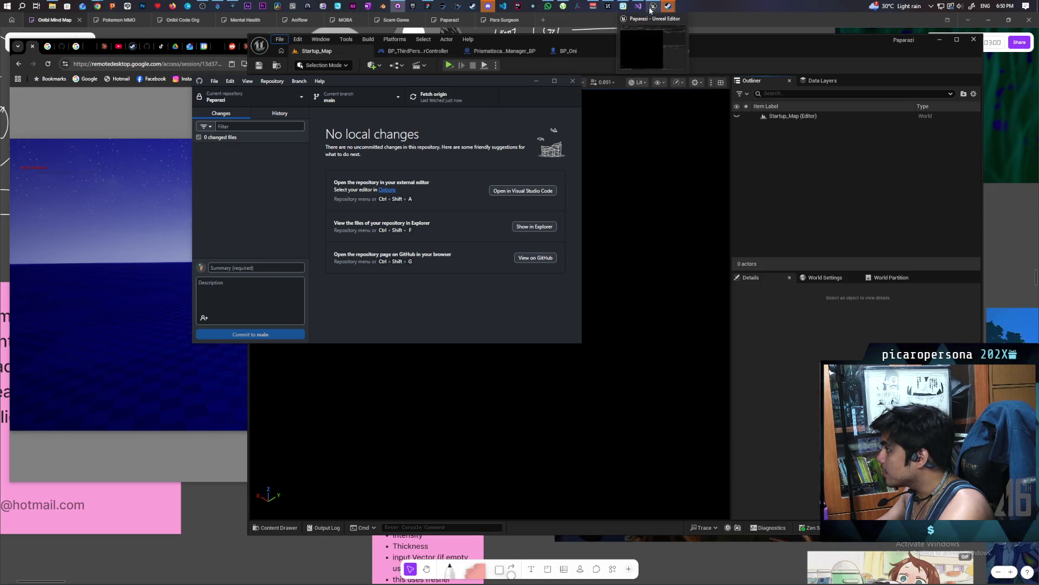
click(737, 67)
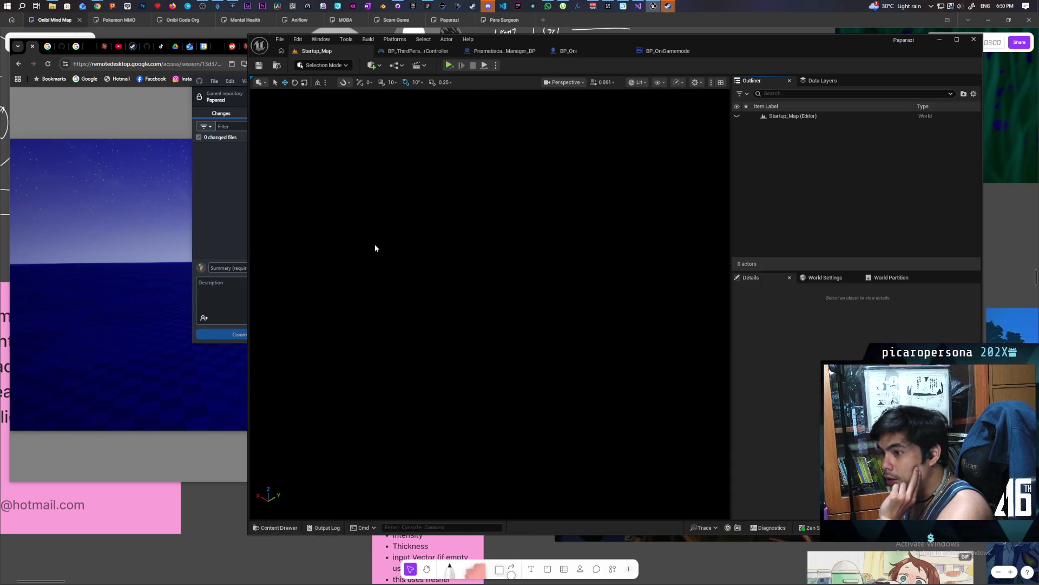
Play the Startup map in the selected viewport and quit the game on the remote machine
click(274, 528)
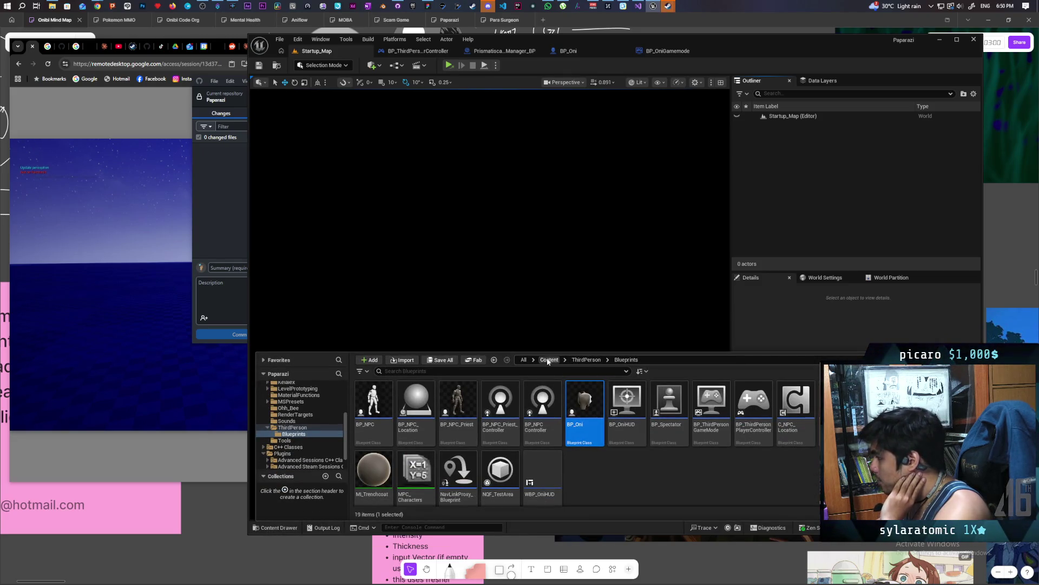
click(497, 65)
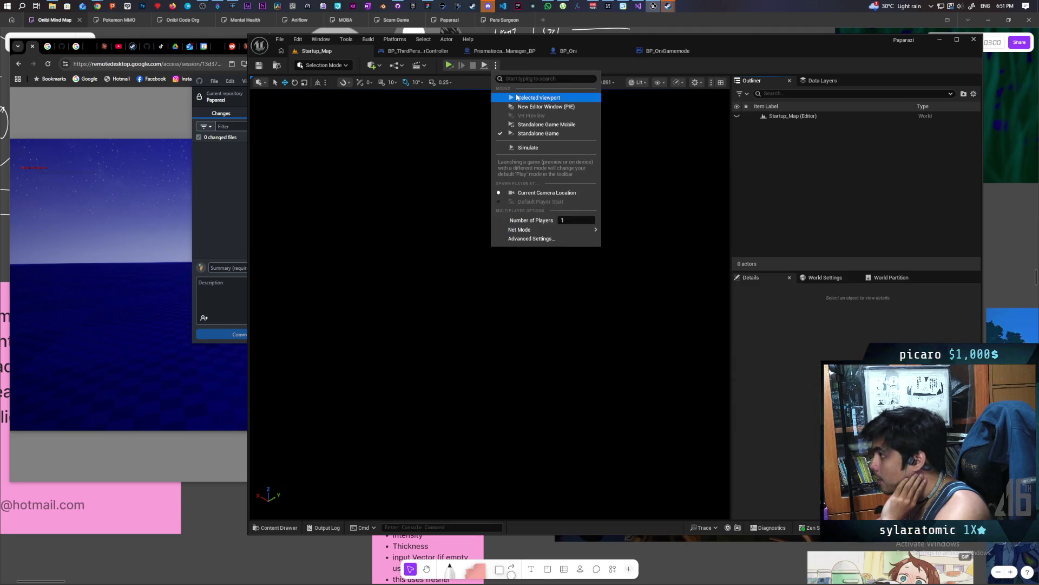
click(539, 97)
click(140, 187)
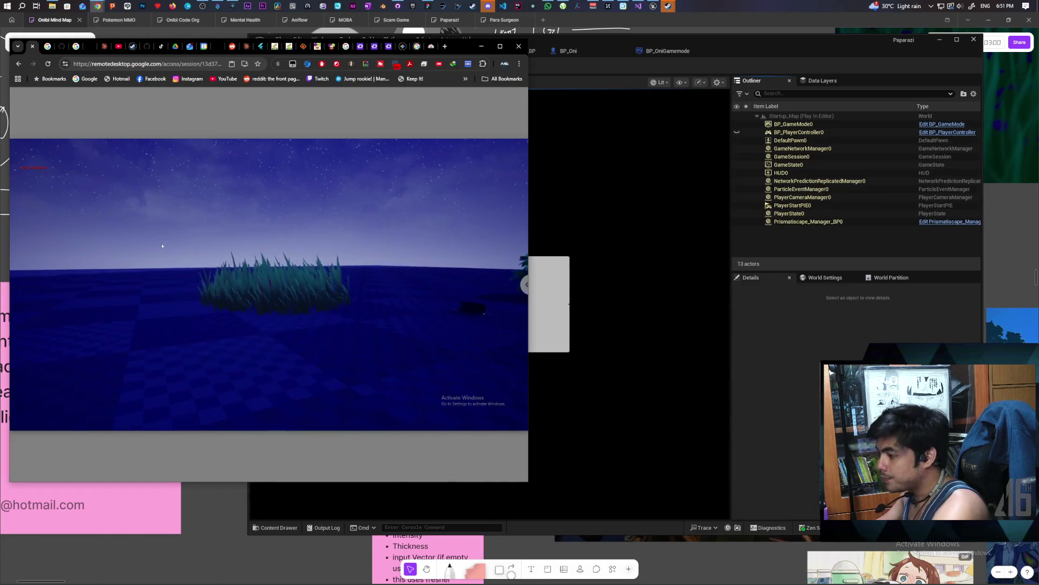
click(273, 325)
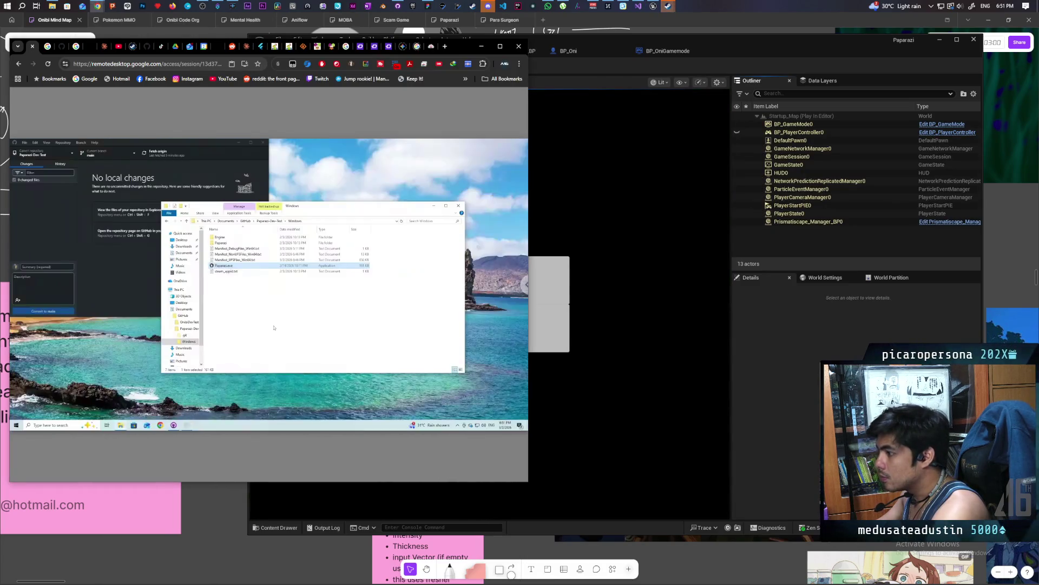
click(619, 74)
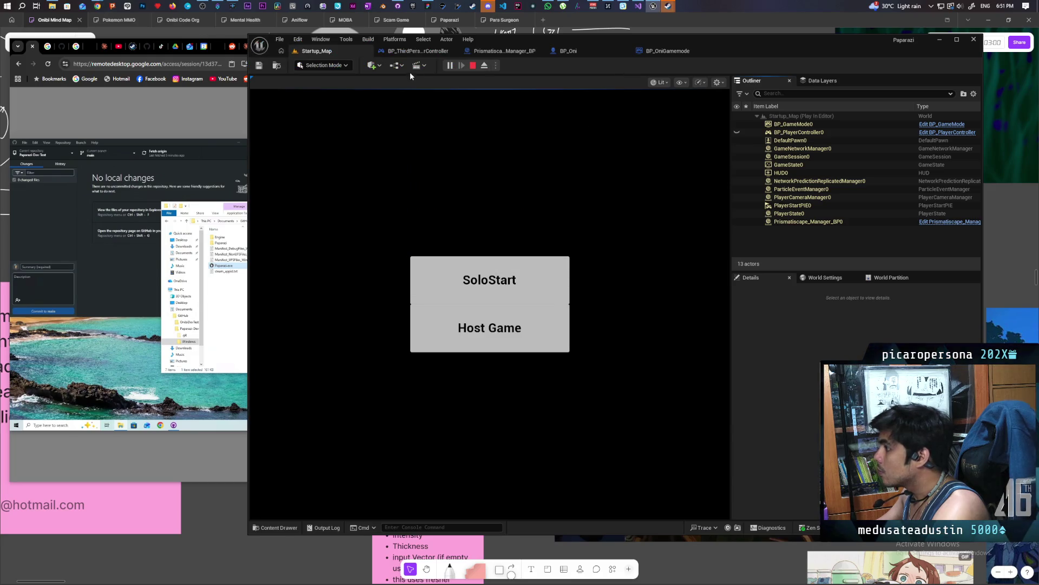
Stop the play session and load GreyboxLevel from File > Favorite Levels
click(472, 66)
click(279, 39)
mouse_move(335, 88)
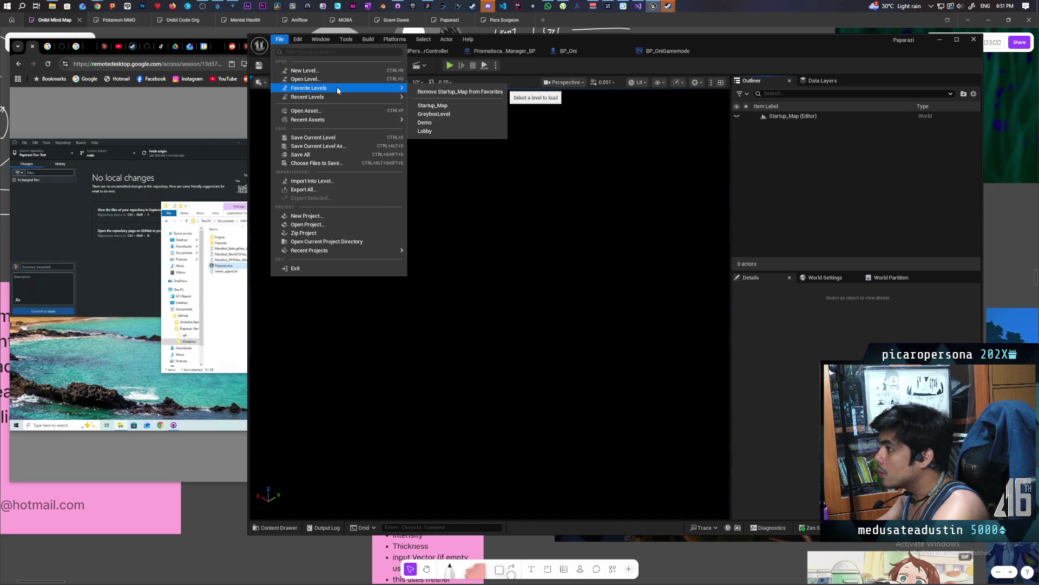
click(444, 113)
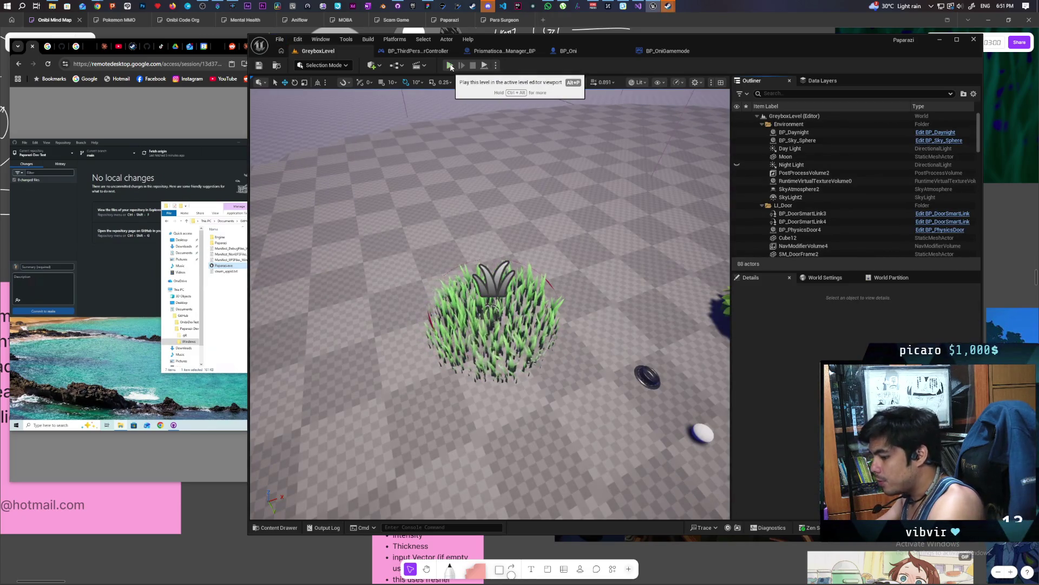
Play-test GreyboxLevel to see the pause menu's focused entry, then stop and open the Content Drawer
click(451, 66)
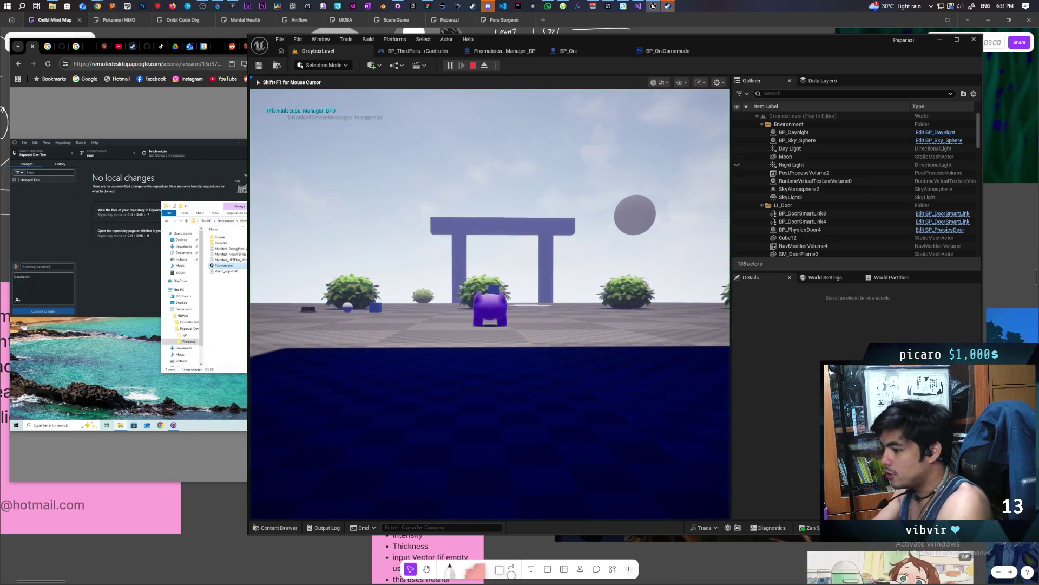
key(Escape)
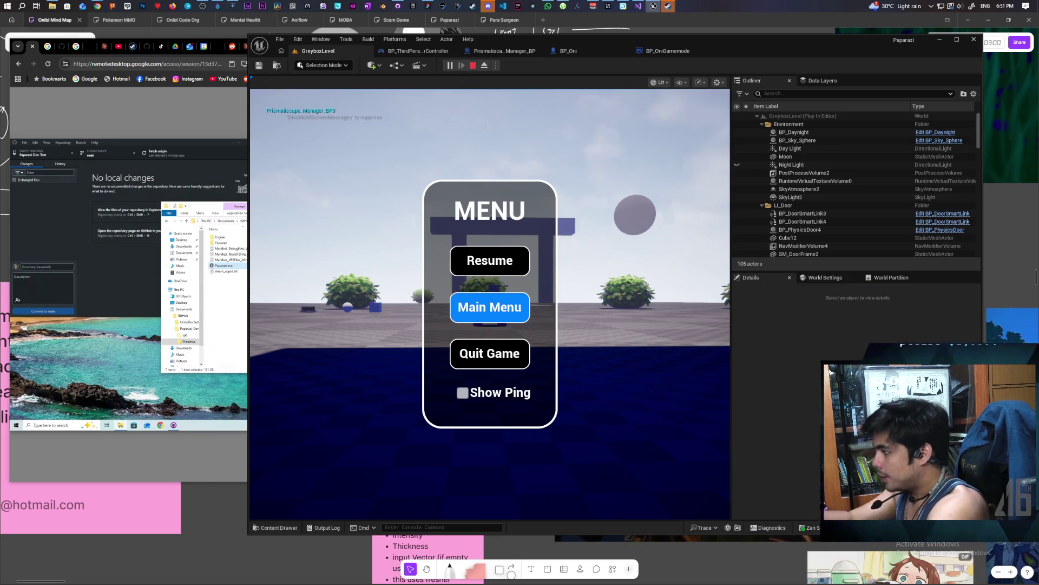
key(Escape)
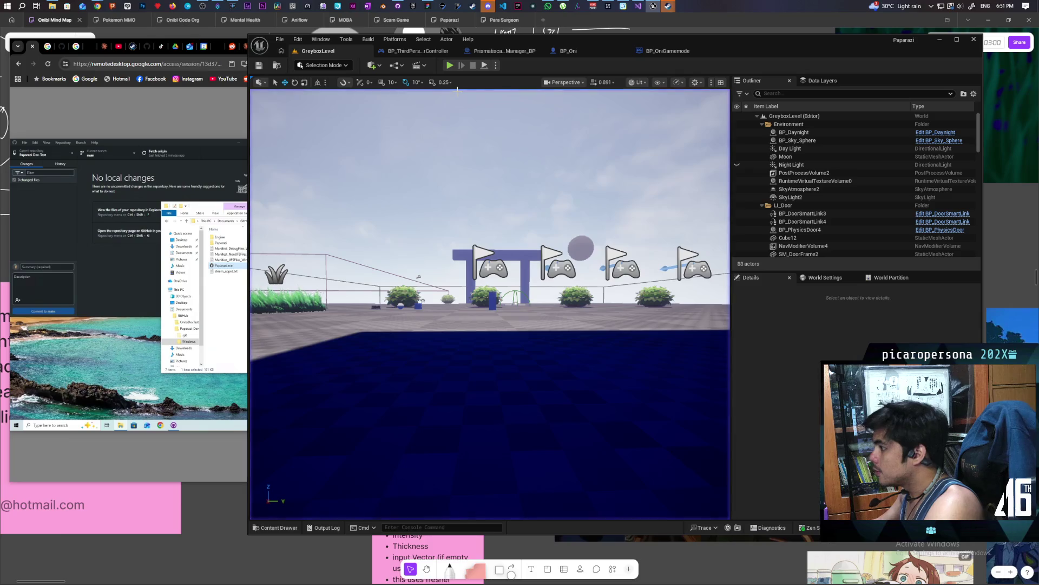
click(277, 527)
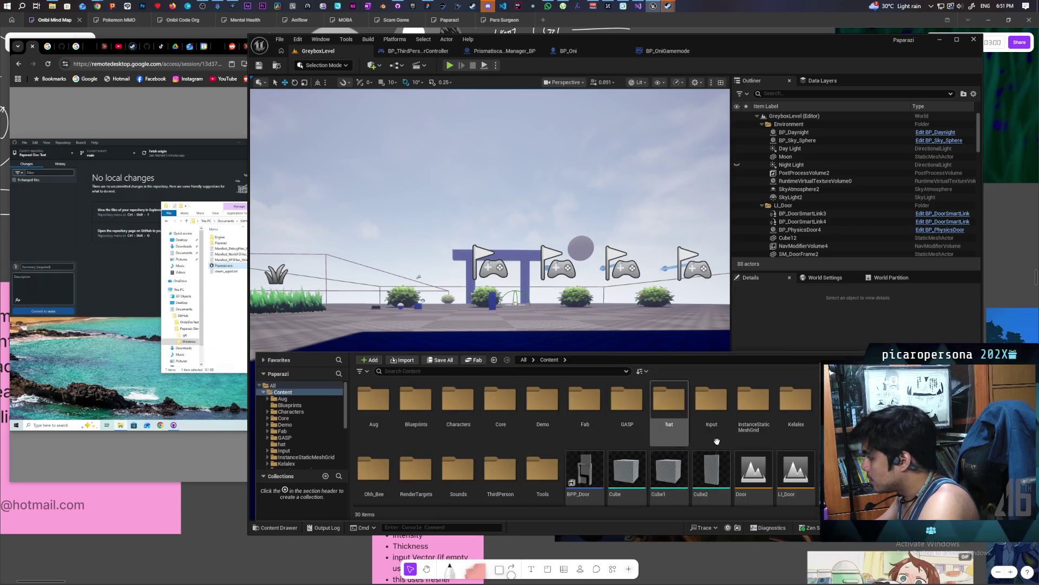
Open WBP_PauseMenu from the Kelalex/Ohh_Bee folder and view its event graph
click(802, 406)
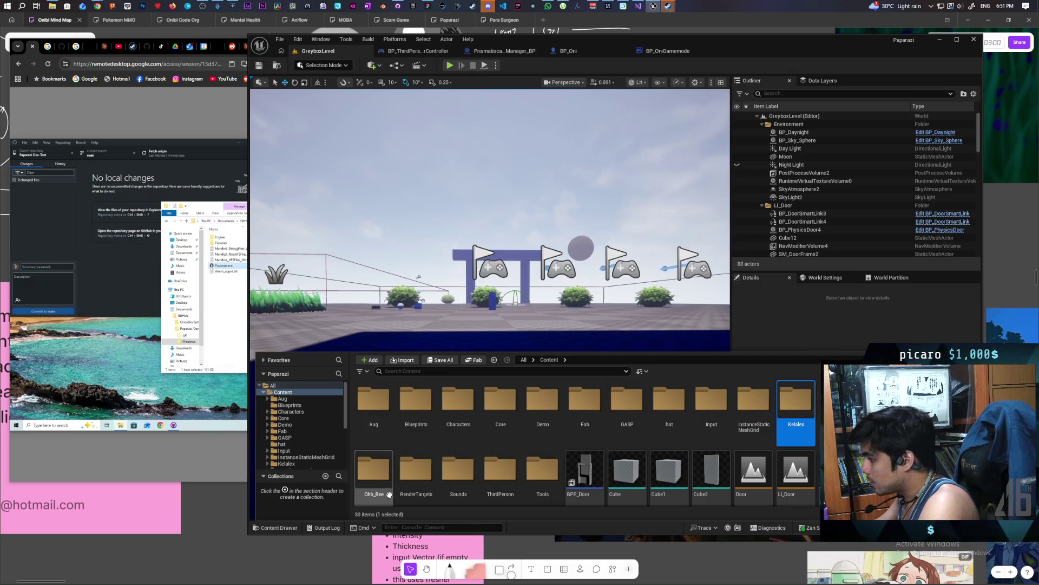
double_click(389, 494)
double_click(586, 410)
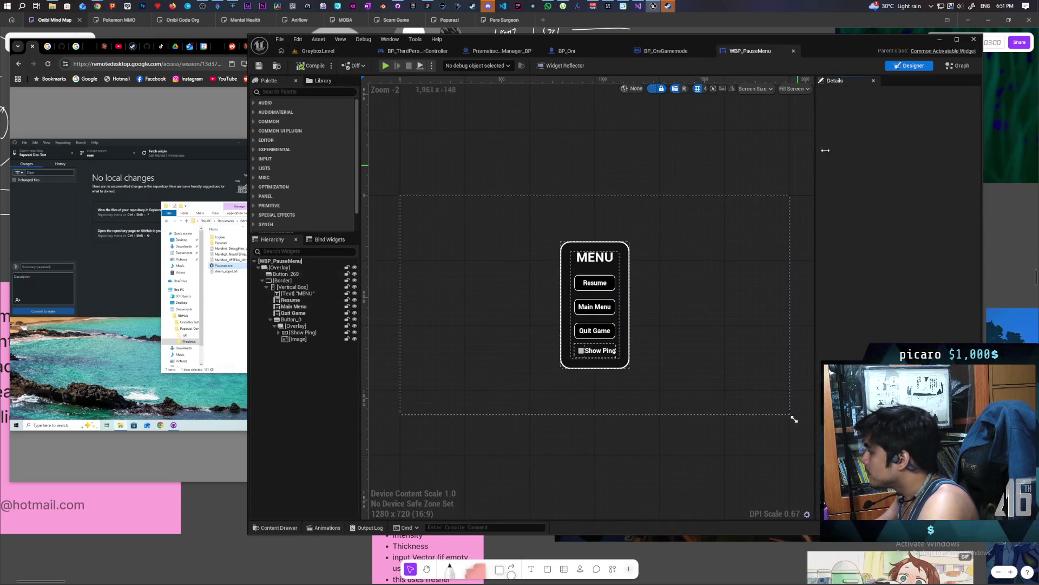
click(953, 67)
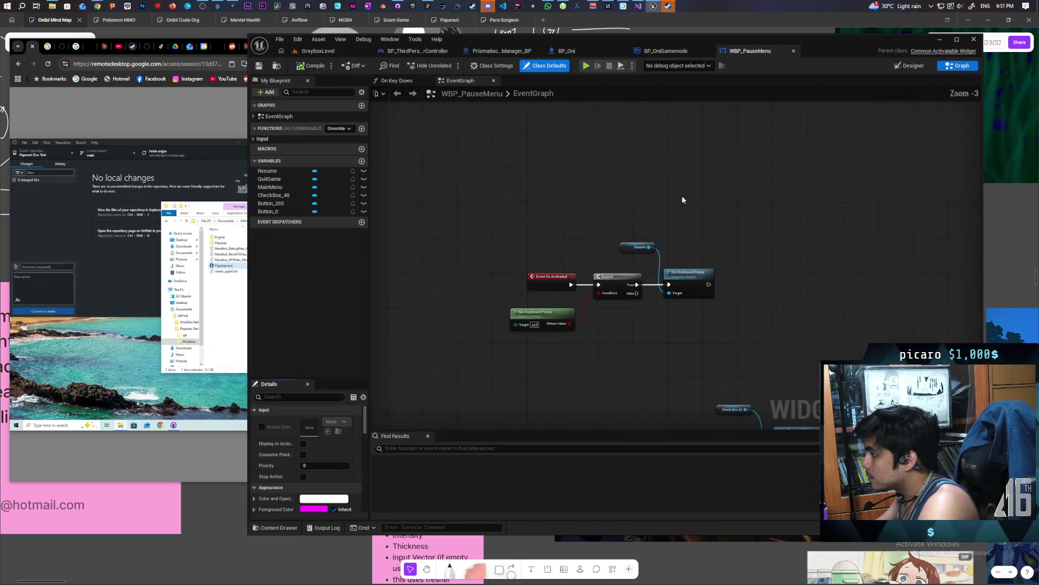
scroll(610, 222, up, 3)
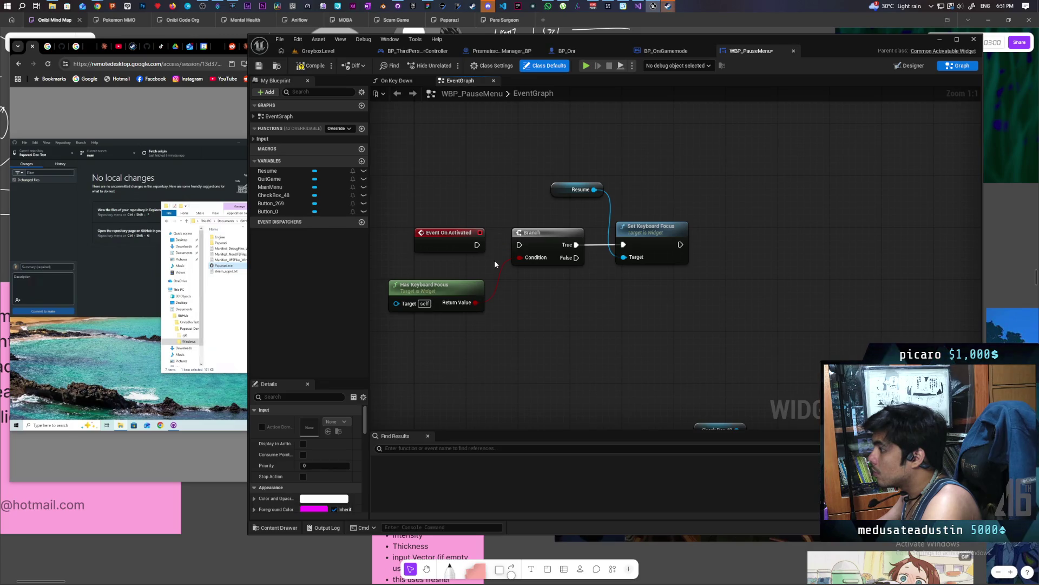
Save WBP_PauseMenu and check the third-person player controller blueprint before returning to its graph
click(255, 67)
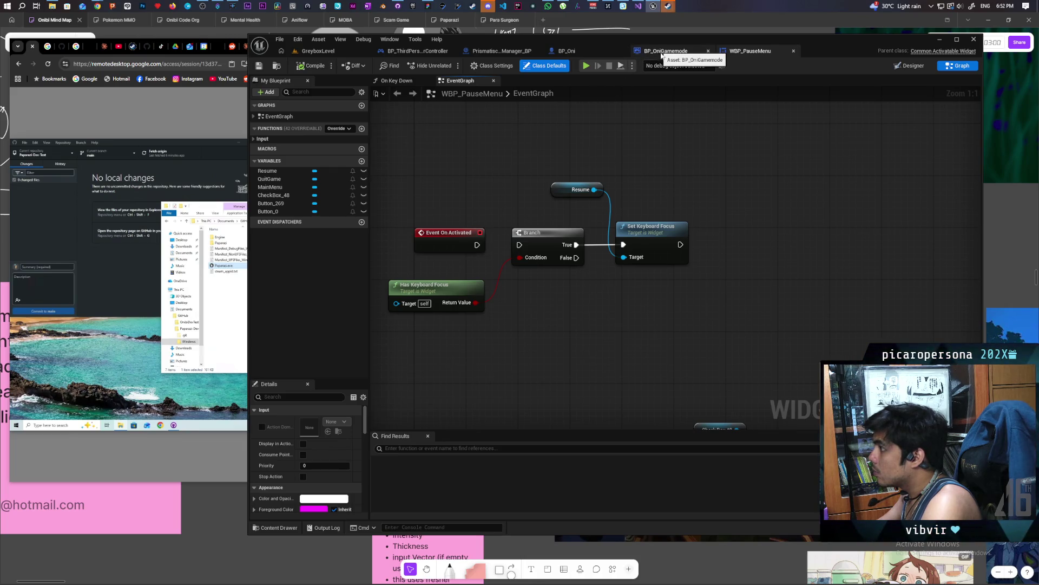
click(423, 52)
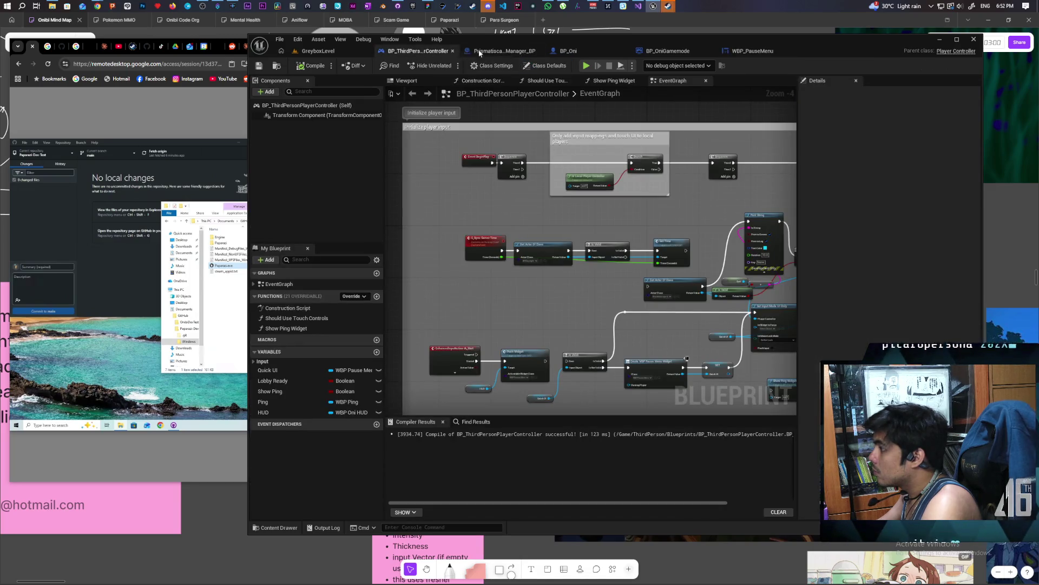
click(763, 52)
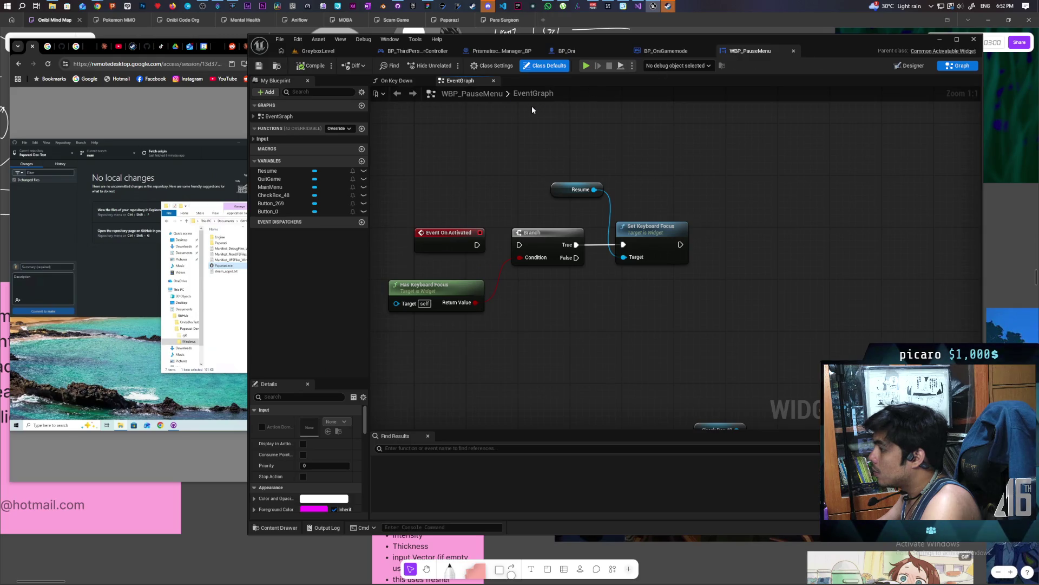
scroll(579, 249, down, 4)
scroll(534, 220, up, 5)
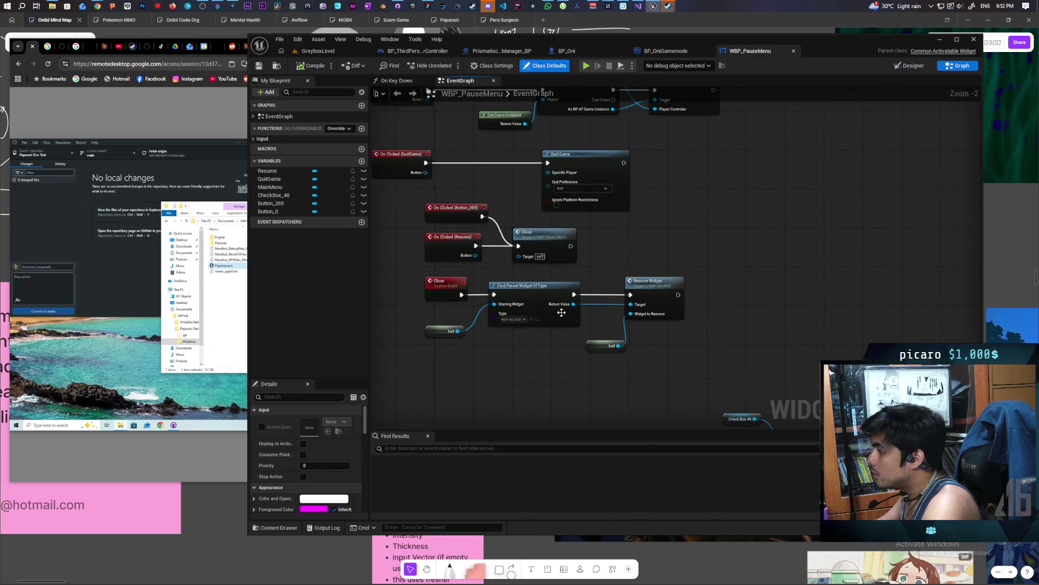
Locate WBP_OniHUD in the Content Browser and open it with Edit
click(537, 320)
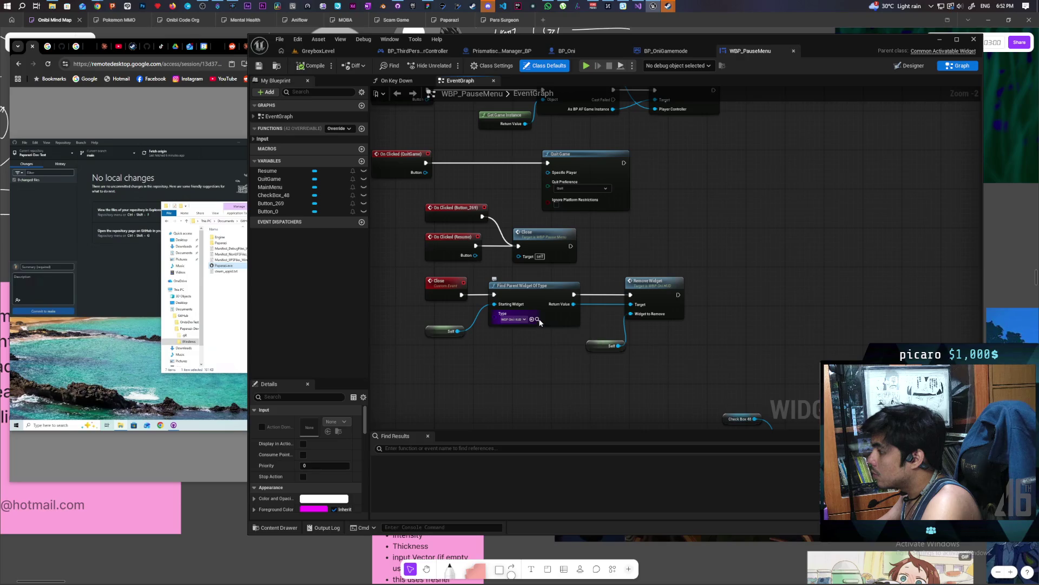
right_click(552, 447)
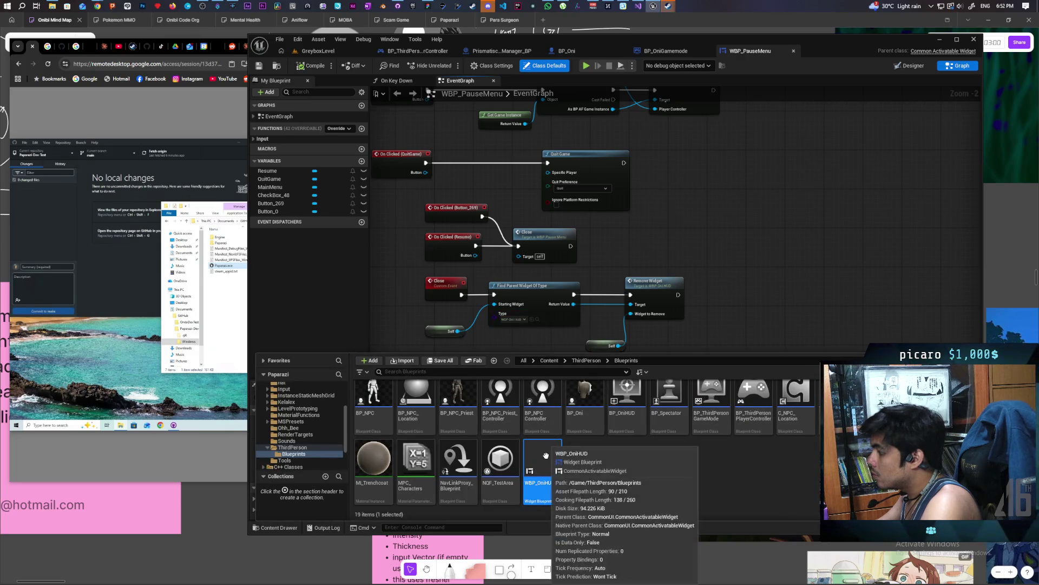
click(568, 460)
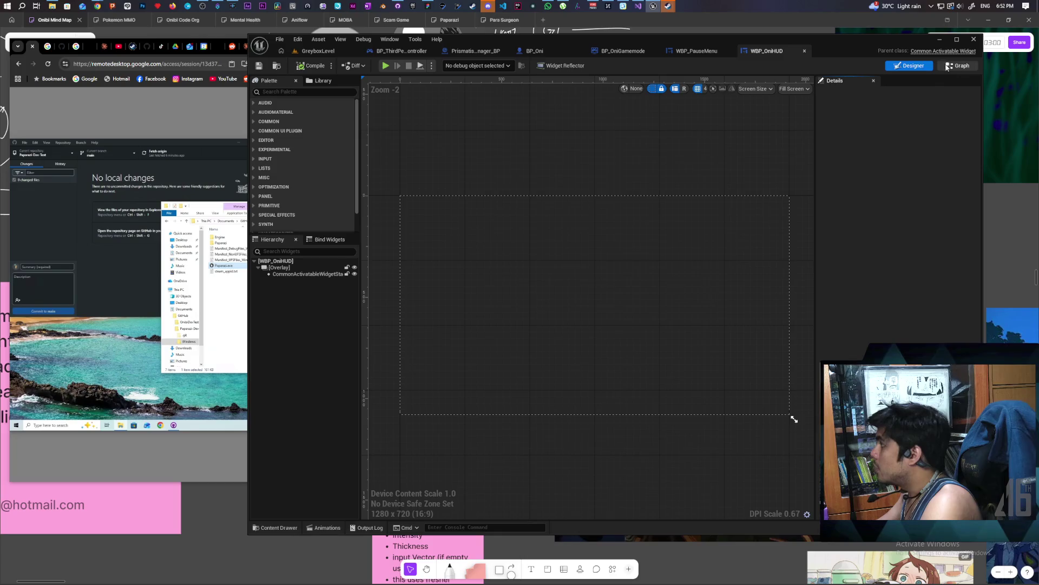
In WBP_OniHUD's graph, wire Push Widget's Return Value into Set Input Mode UI Only's In Widget to Focus
click(958, 66)
scroll(584, 225, down, 5)
scroll(468, 321, up, 4)
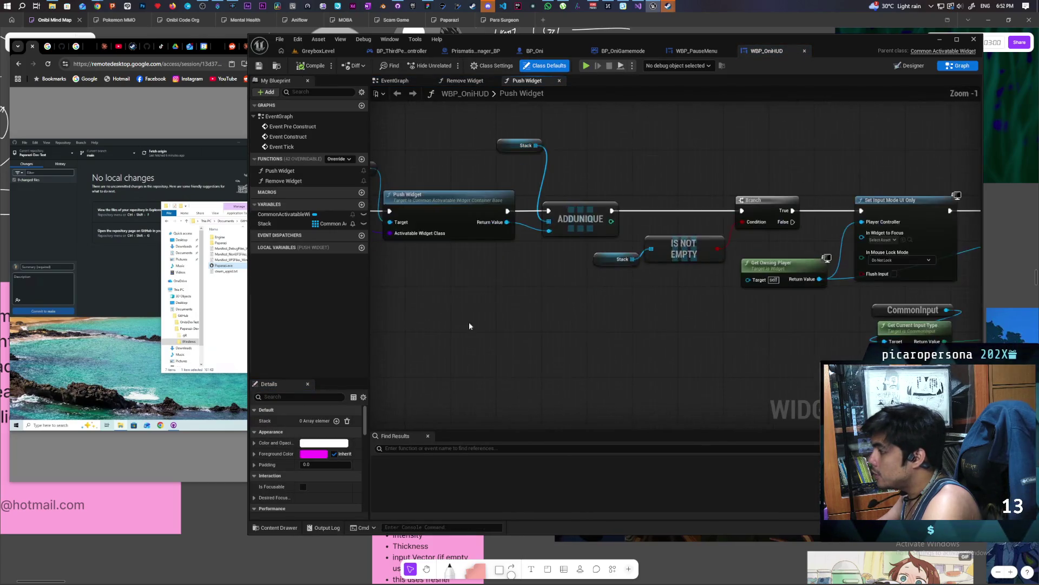
mouse_move(615, 332)
mouse_down()
mouse_move(597, 339)
mouse_move(601, 325)
mouse_up()
scroll(550, 333, down, 2)
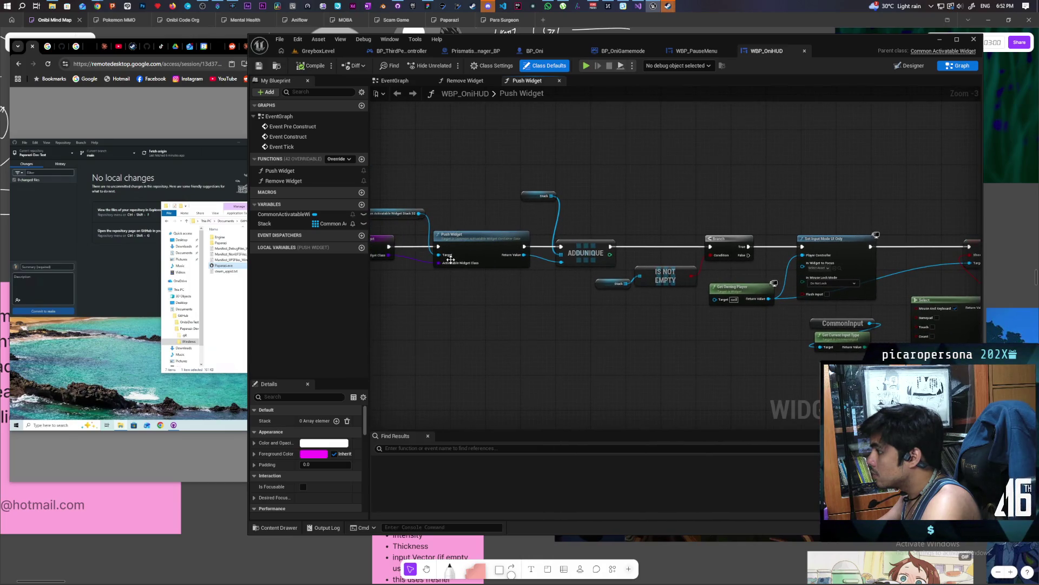
mouse_move(524, 254)
mouse_down()
mouse_move(840, 269)
mouse_move(716, 278)
mouse_up()
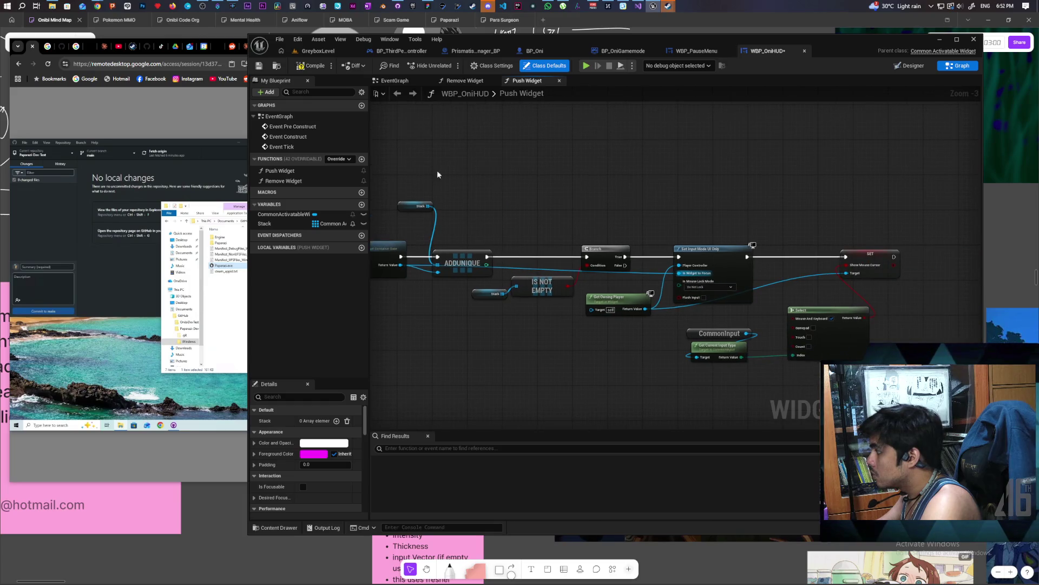
Compile the WBP_OniHUD blueprint and return to WBP_PauseMenu
click(259, 67)
drag(673, 202, 620, 193)
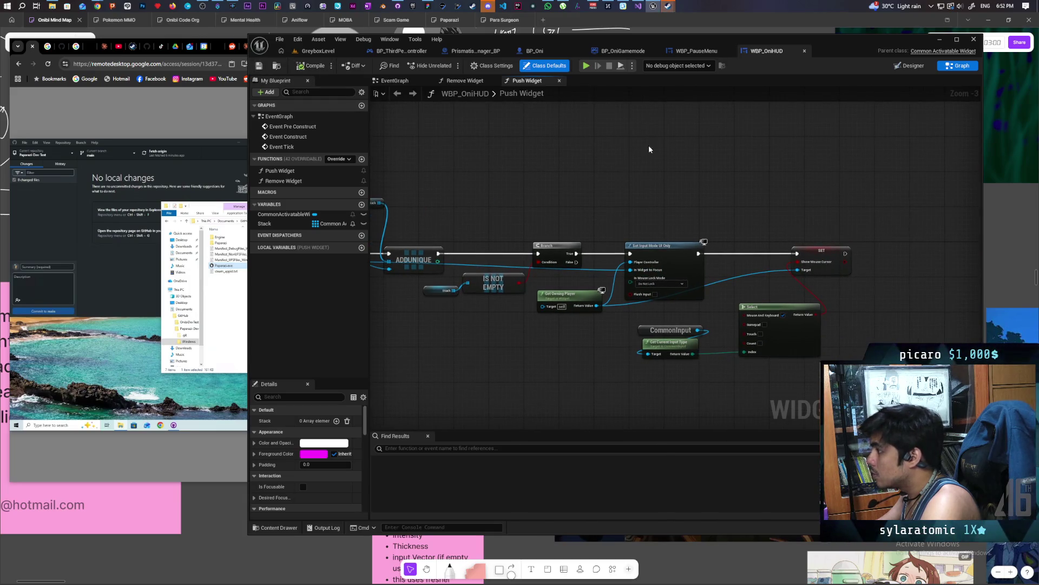
click(689, 54)
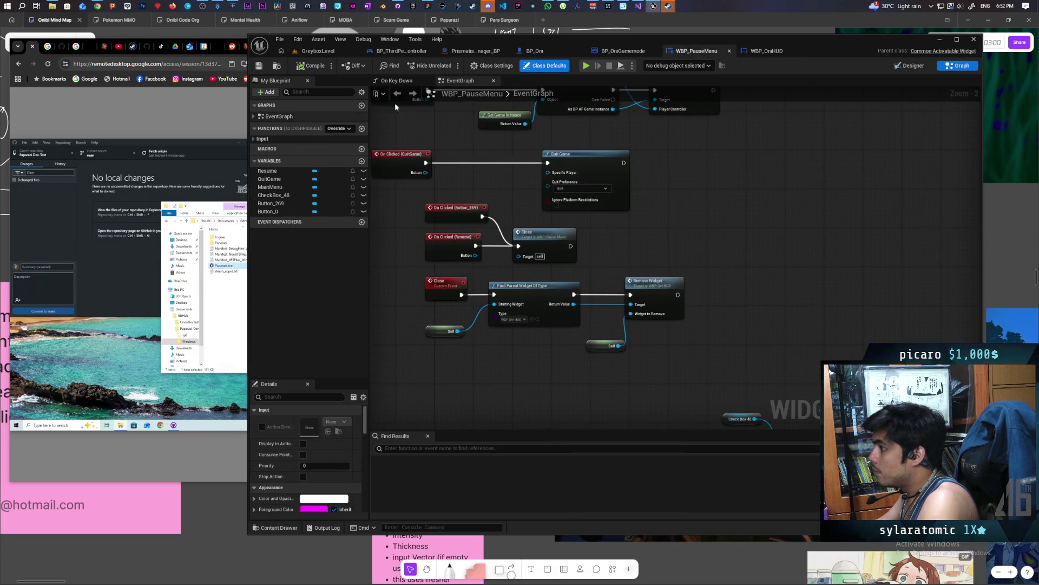
Set WBP_PauseMenu's Desired Focus Widget to Resume in the Designer, then start a play-in-editor session
click(396, 80)
click(457, 81)
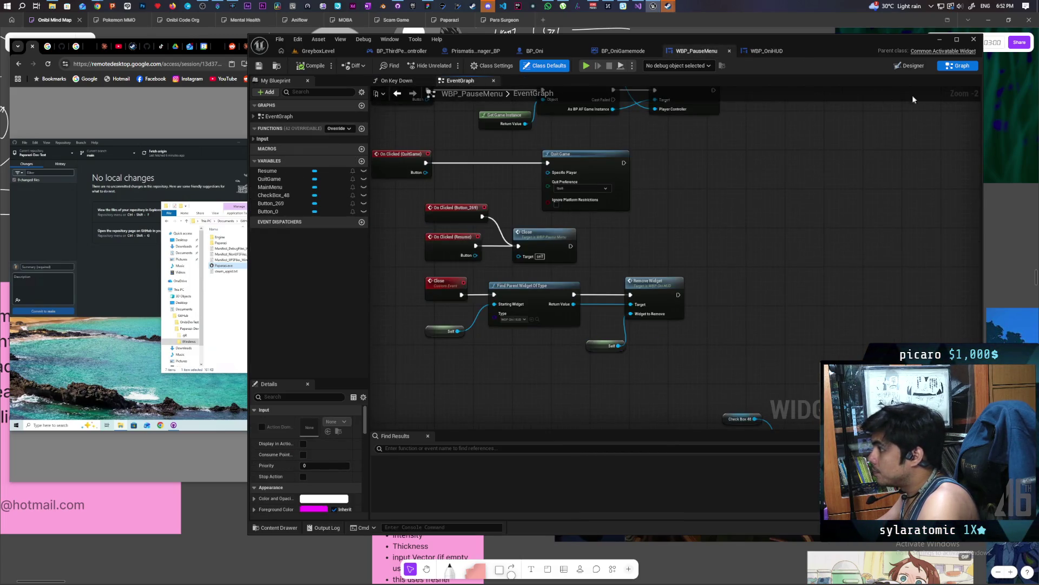
key(shift+F4)
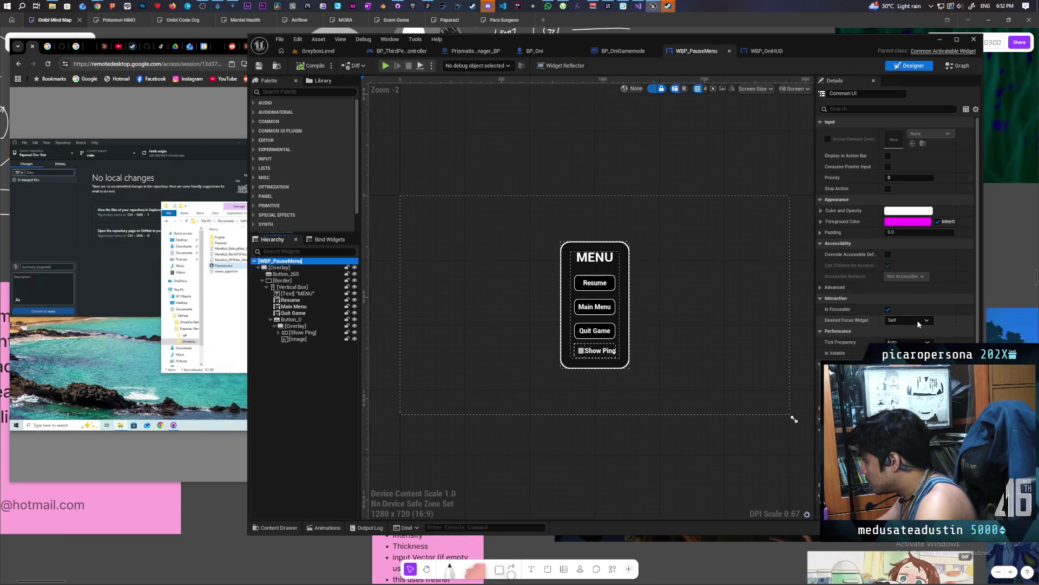
click(922, 321)
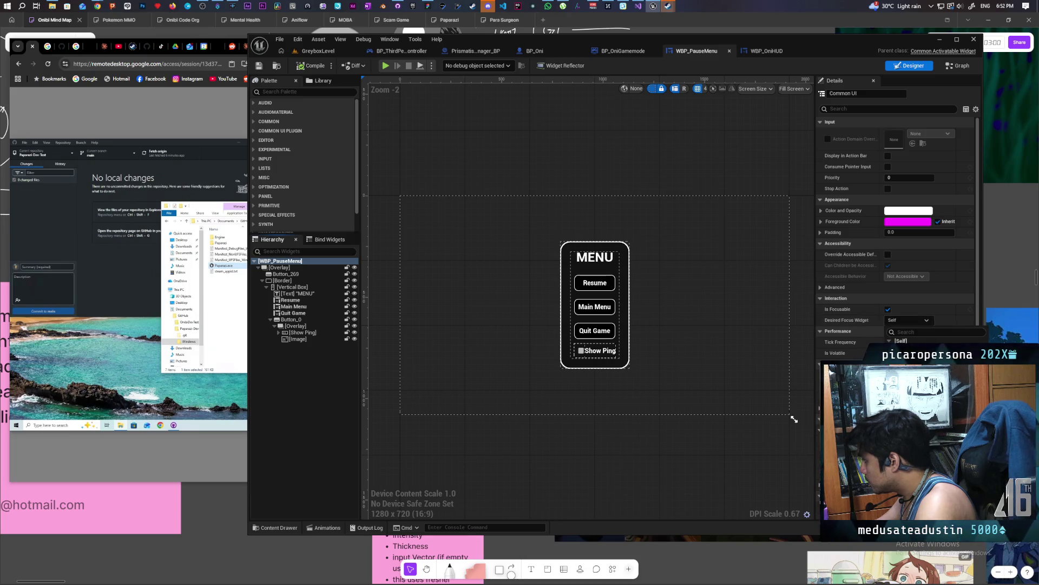
click(909, 349)
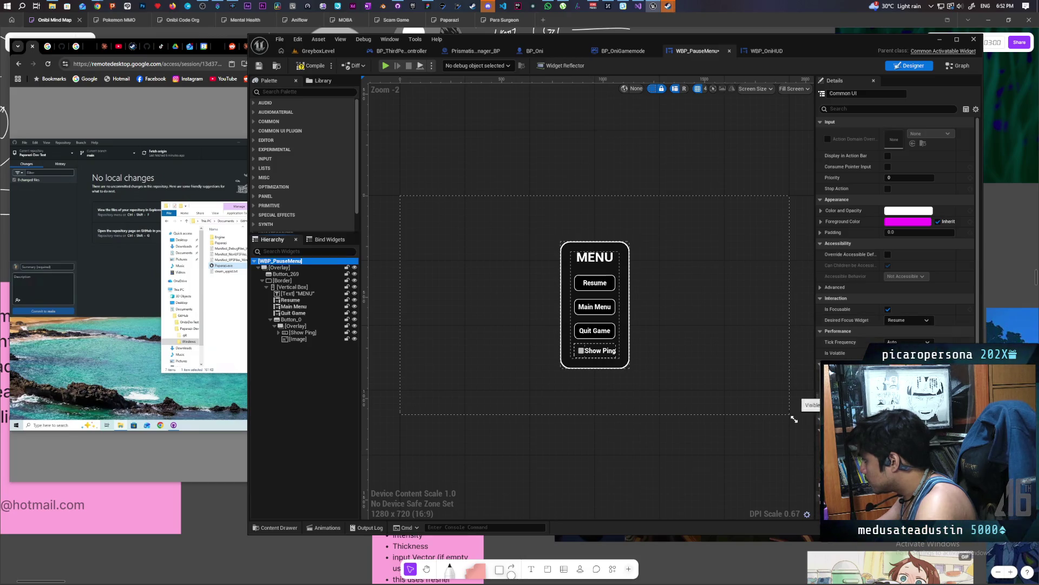
click(385, 66)
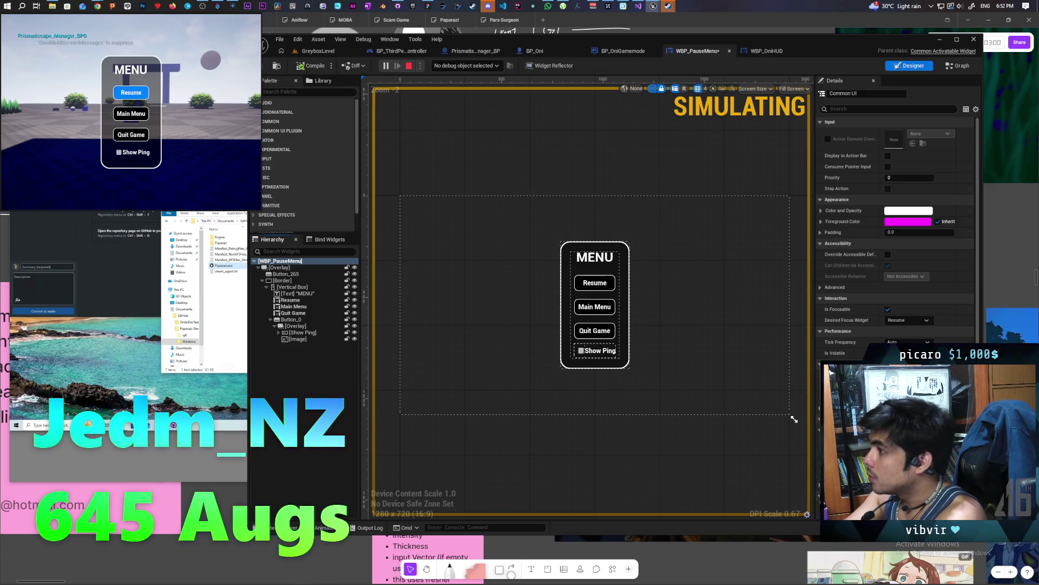
Move focus between Resume and Quit Game with Up/Down arrows, then activate Resume with Enter
key(Down)
key(Down)
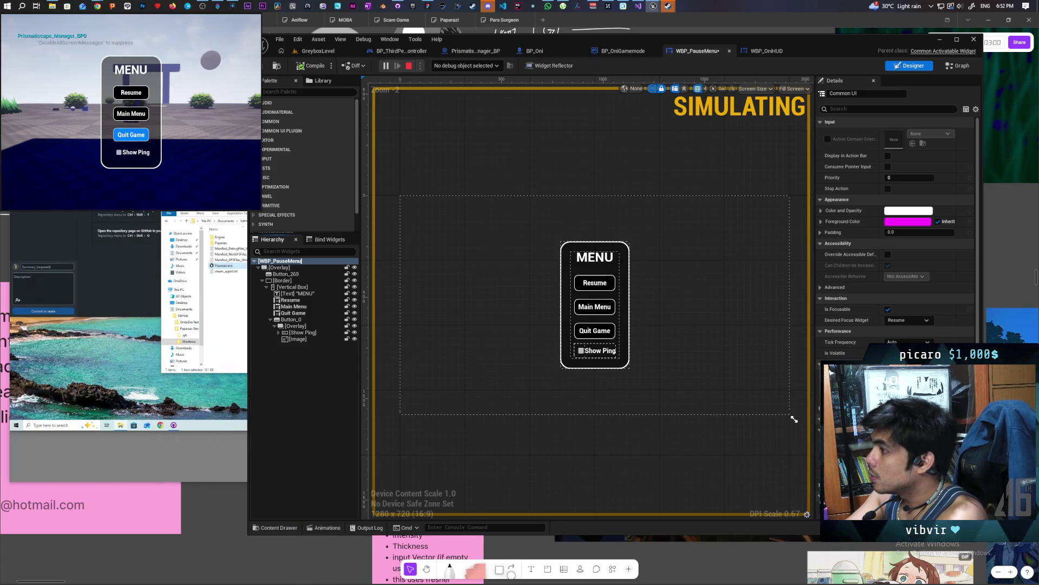
key(Up)
key(Up)
key(Down)
key(Down)
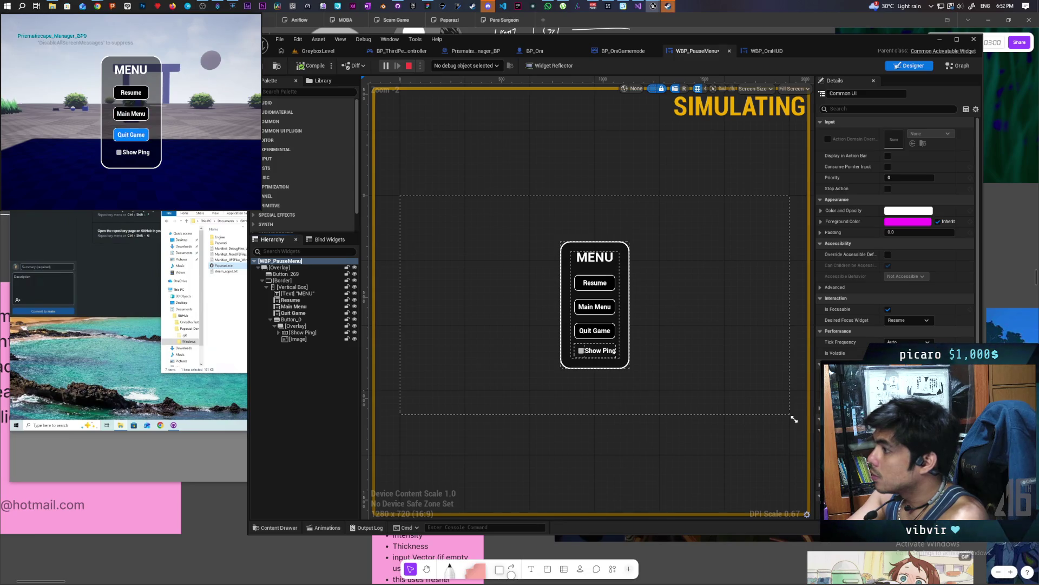
key(Up)
key(Up)
key(Down)
key(Down)
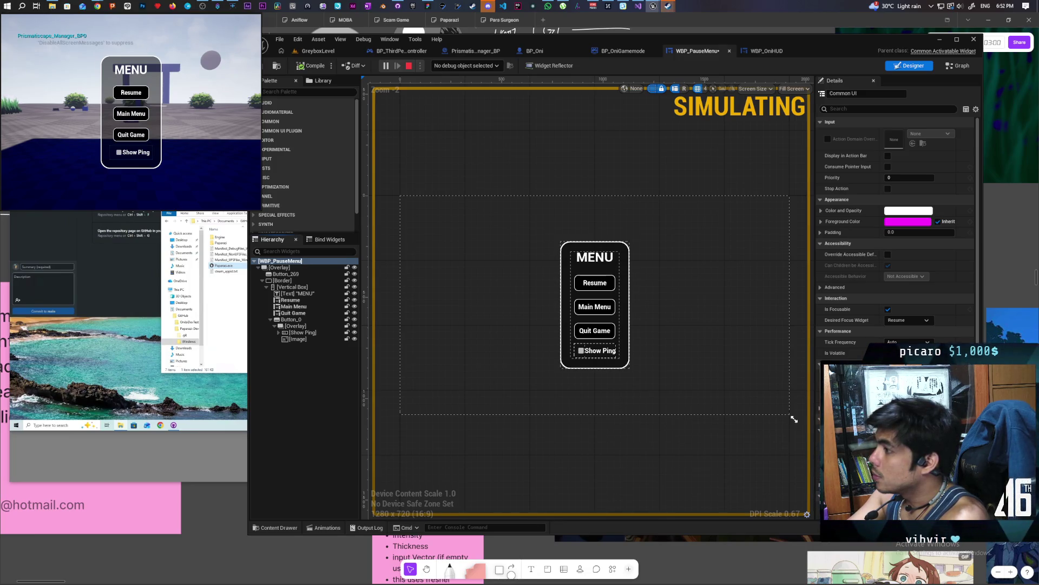
key(Up)
key(Up)
key(Down)
key(Down)
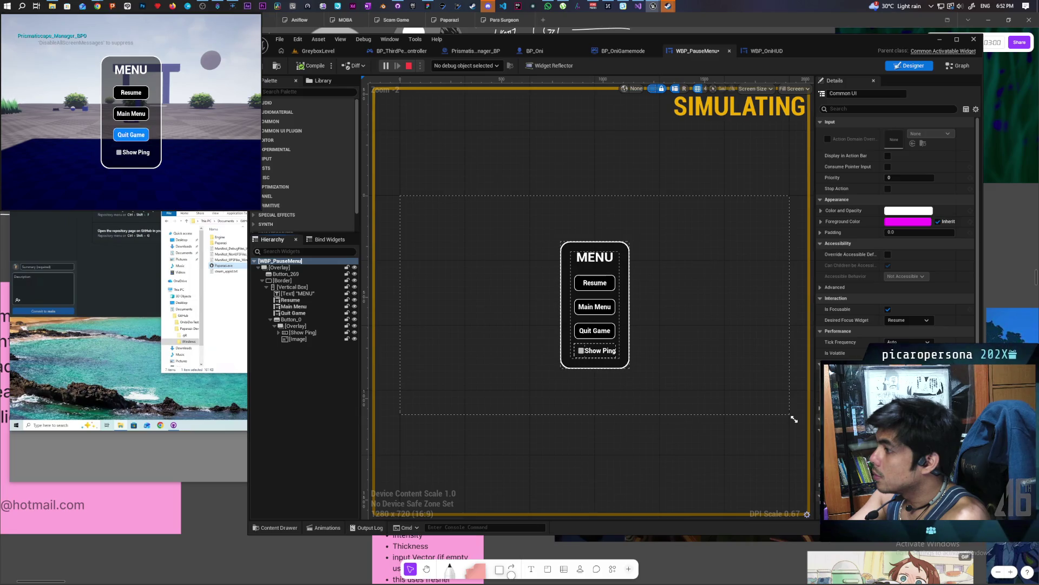
key(Up)
key(Up)
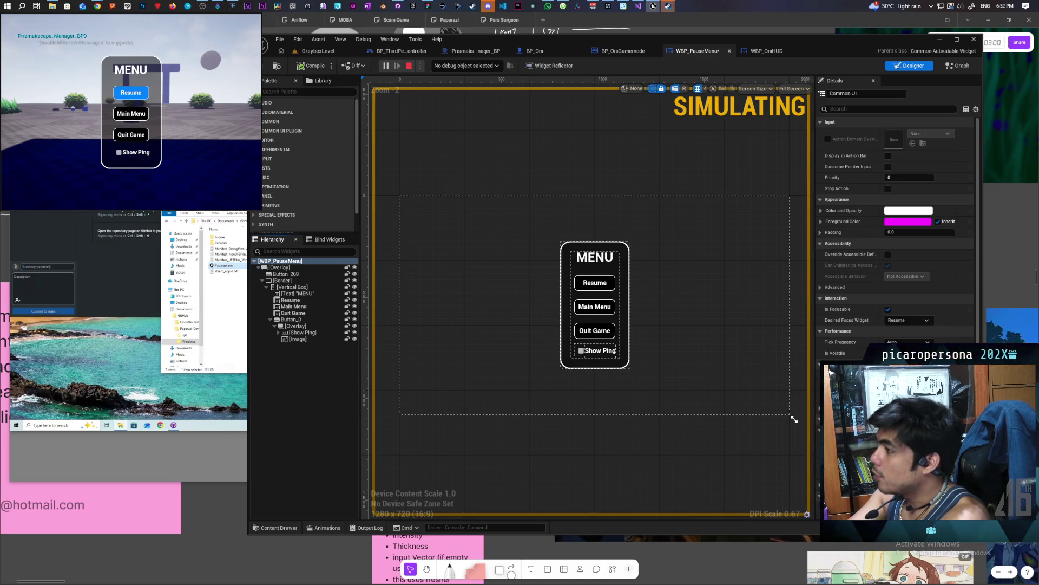
key(Down)
key(Down)
key(Up)
key(Up)
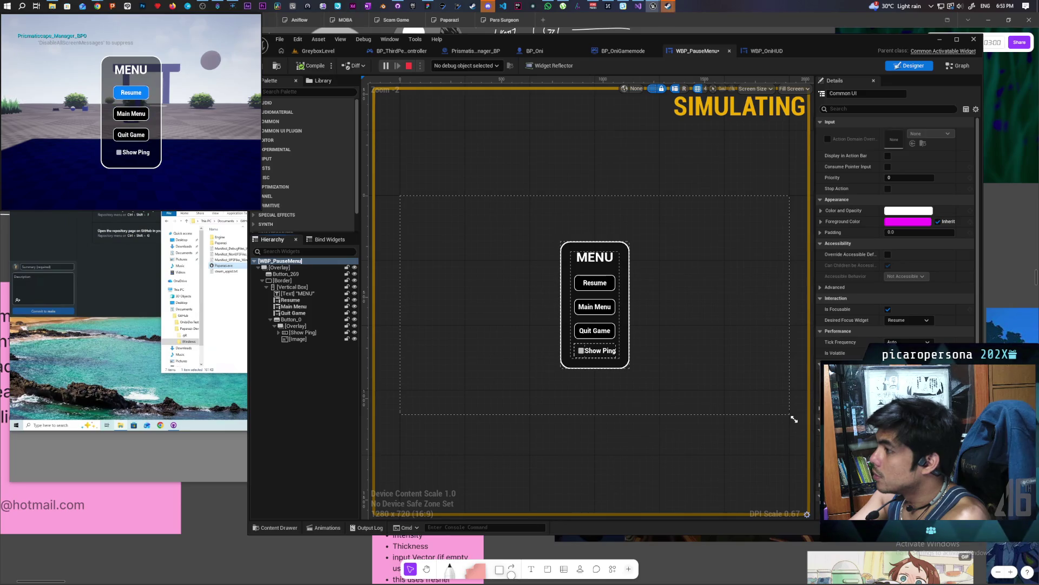
key(Return)
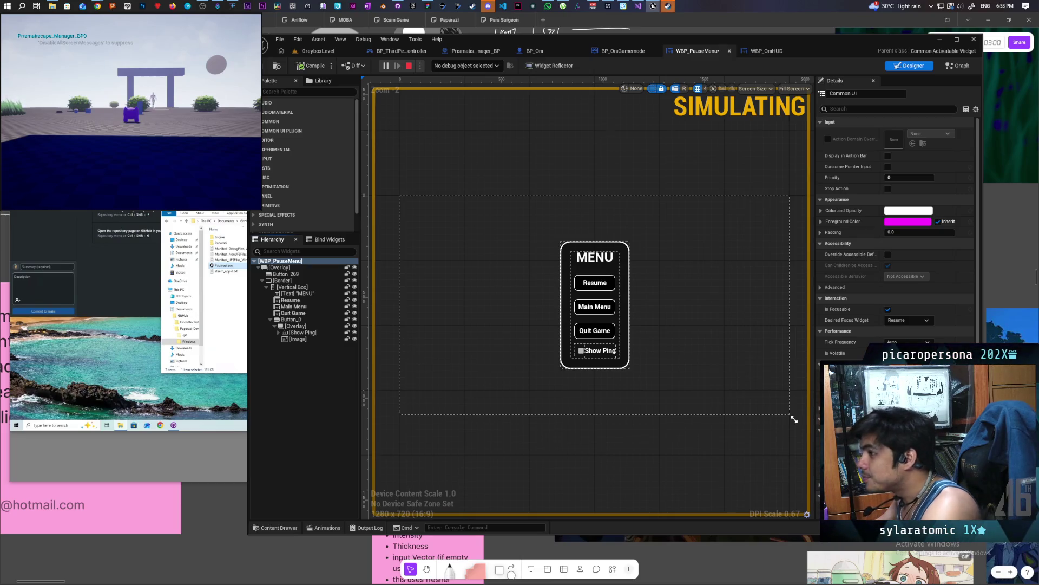
Toggle the pause menu open and closed repeatedly with Escape, then restart the play-in-editor test
key(Escape)
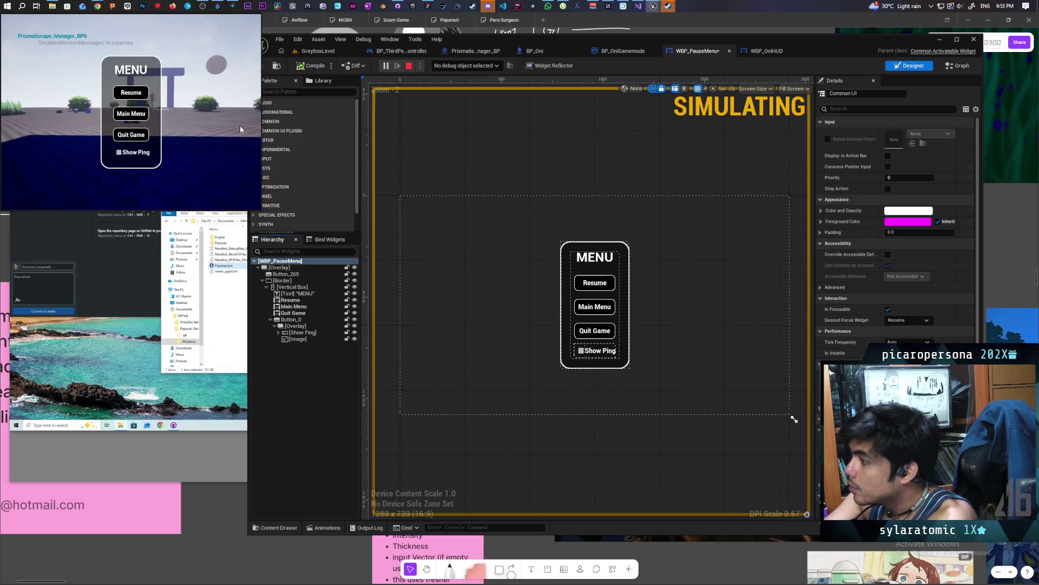
key(Escape)
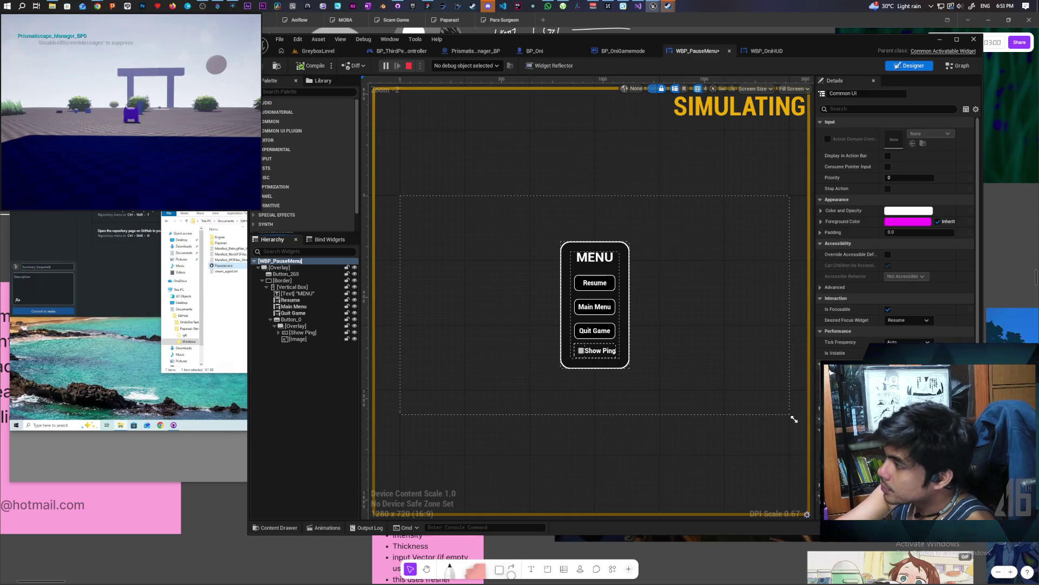
key(Escape)
key(Escape)
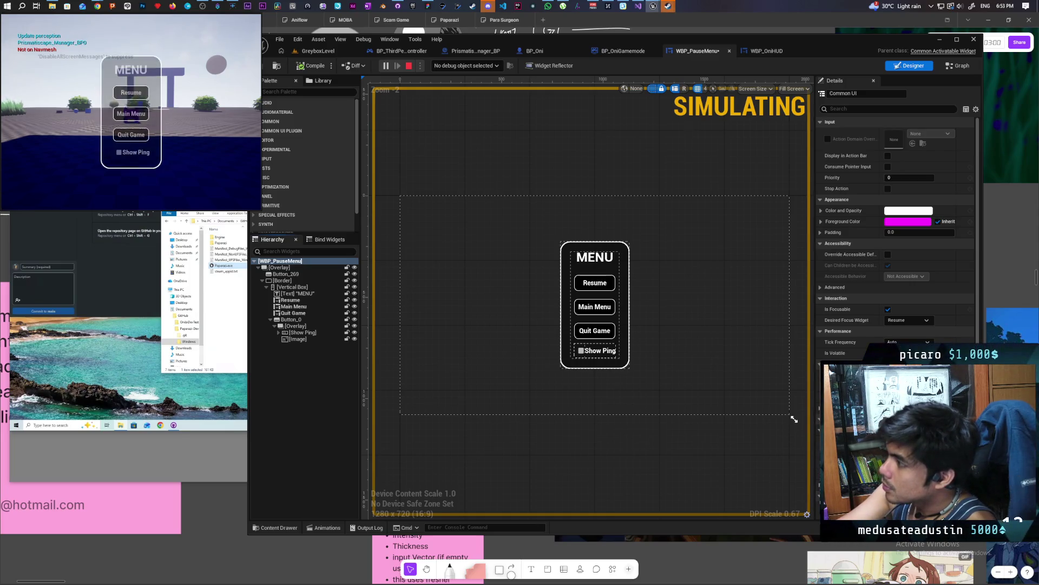
key(Escape)
key(Escape)
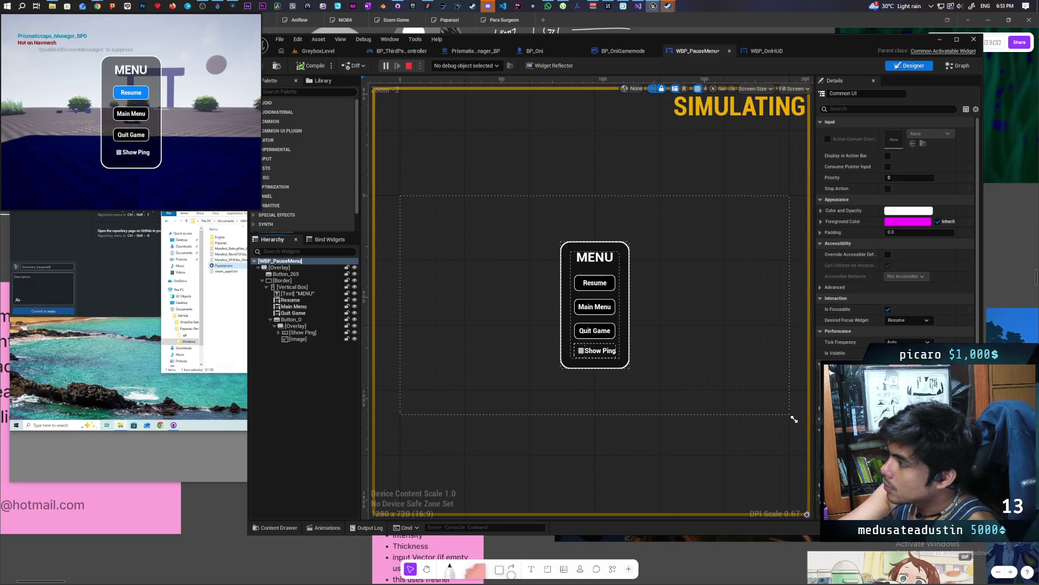
key(Escape)
key(Escape)
key(Escape)
key(Escape)
key(Escape)
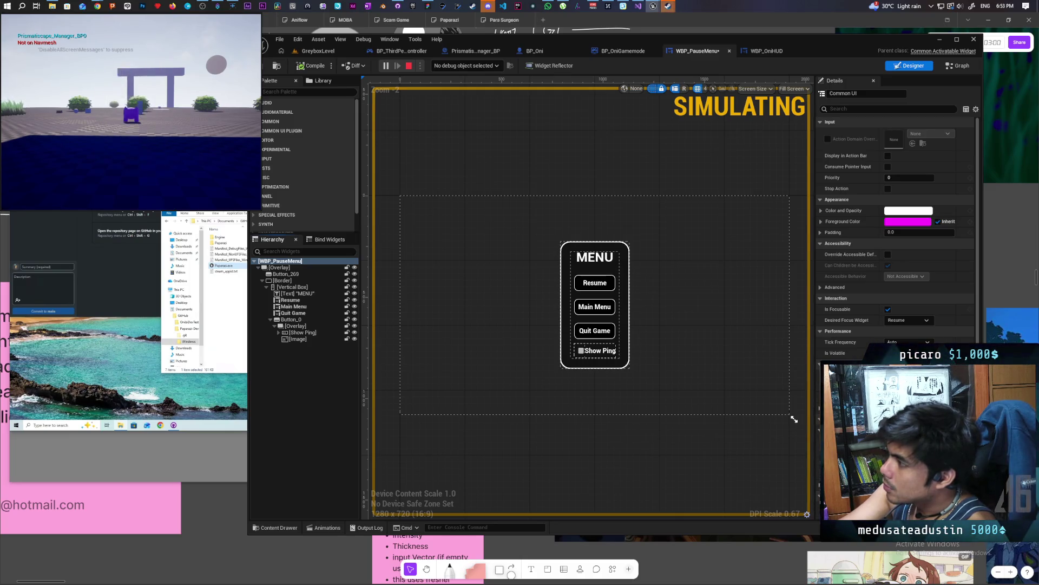
key(Escape)
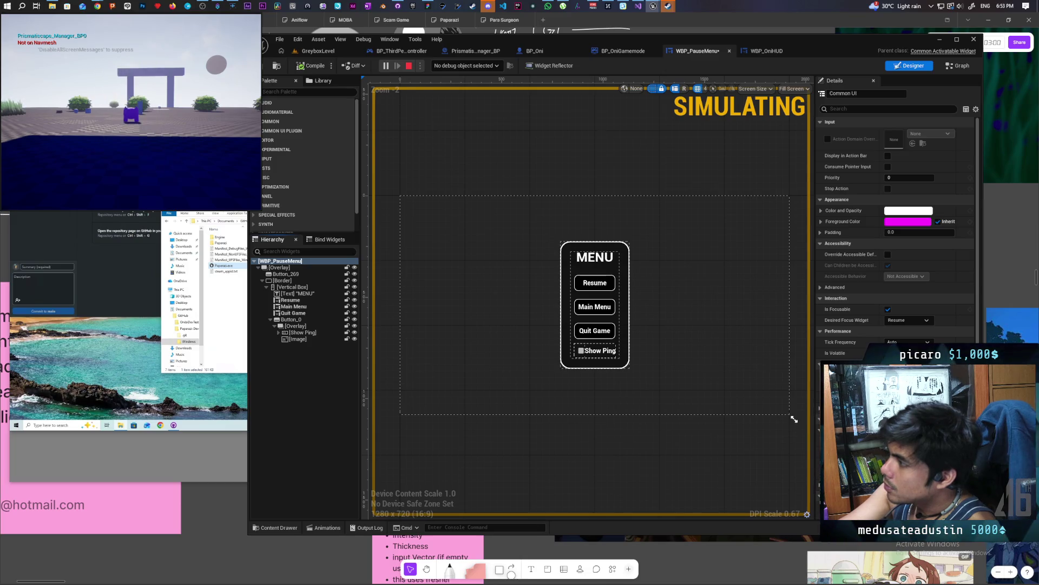
key(Escape)
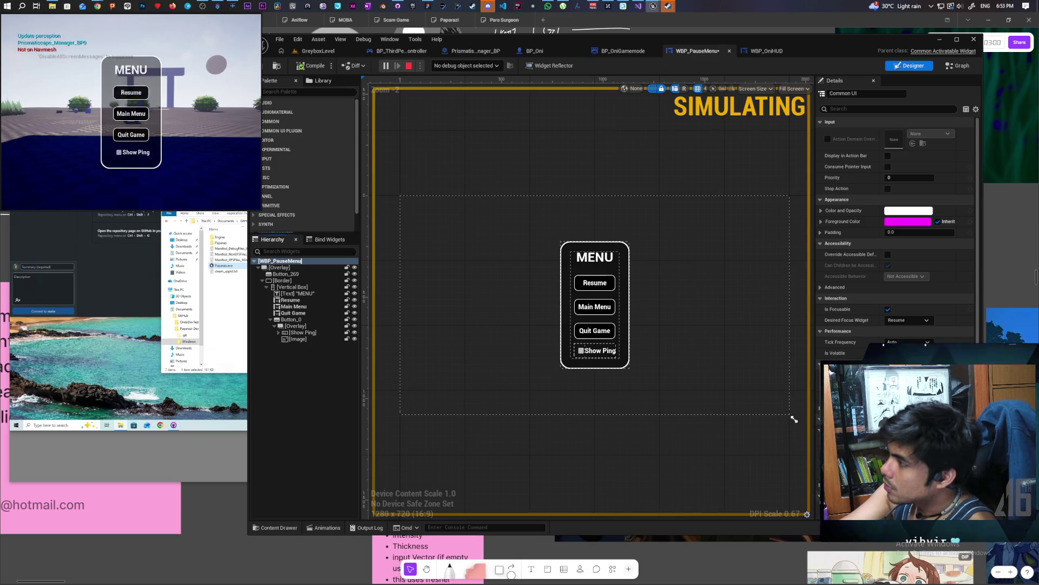
key(Escape)
key(Escape)
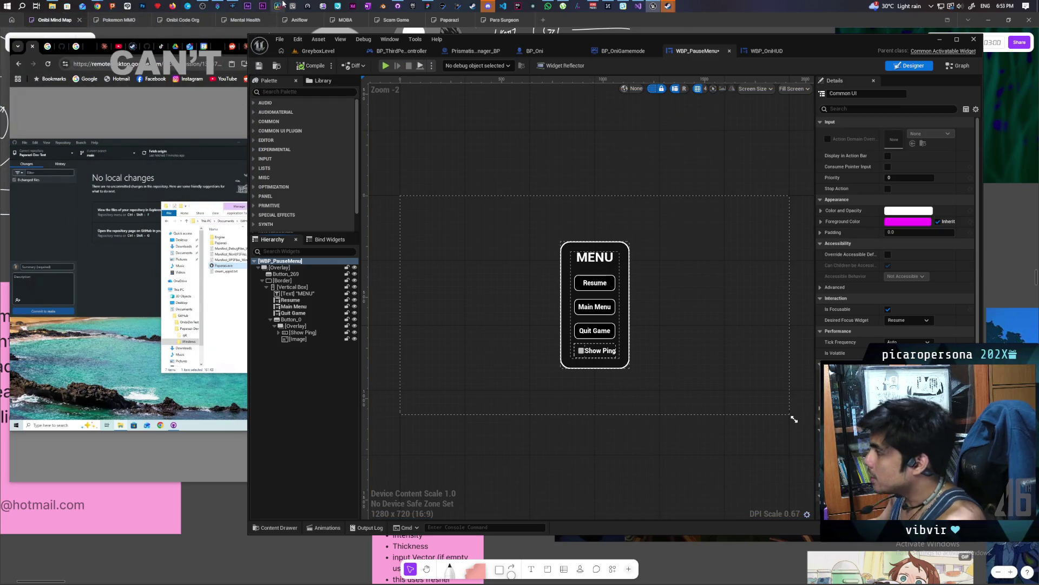
click(384, 65)
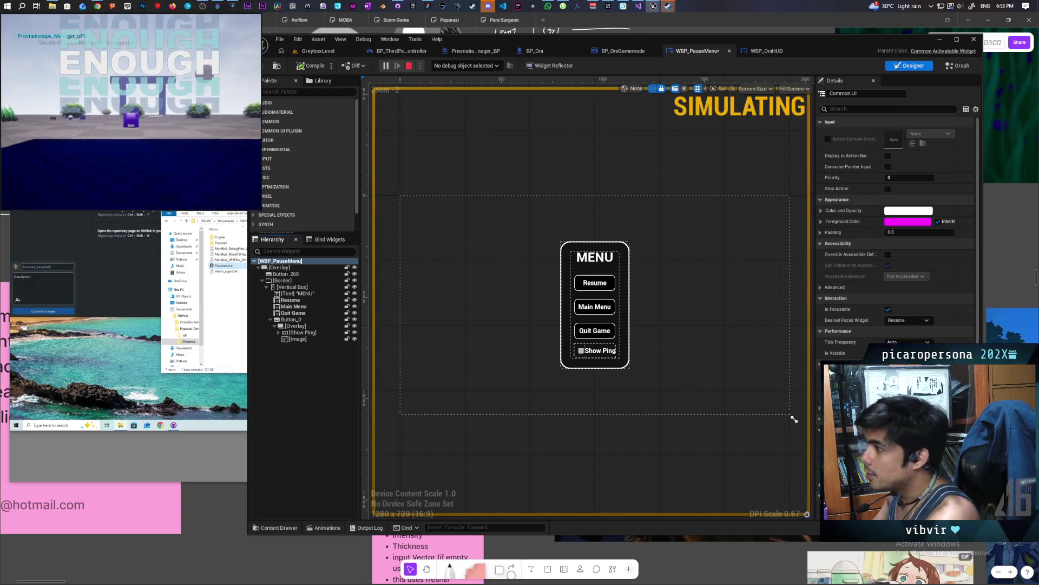